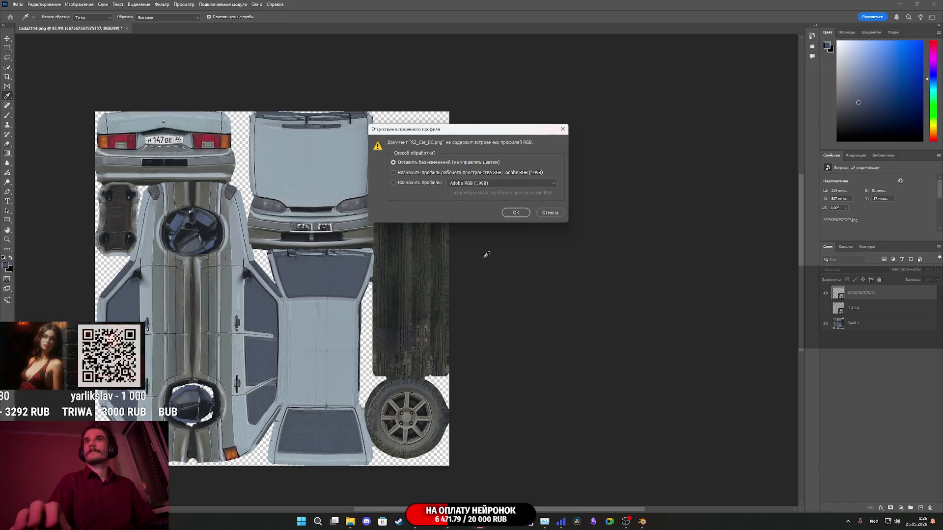
Open RZ_Car_BC.png keeping its colour profile, and place RZ_Car_UV.png over it as a layer.
{"action": "left_click", "coordinate": [513, 212]}
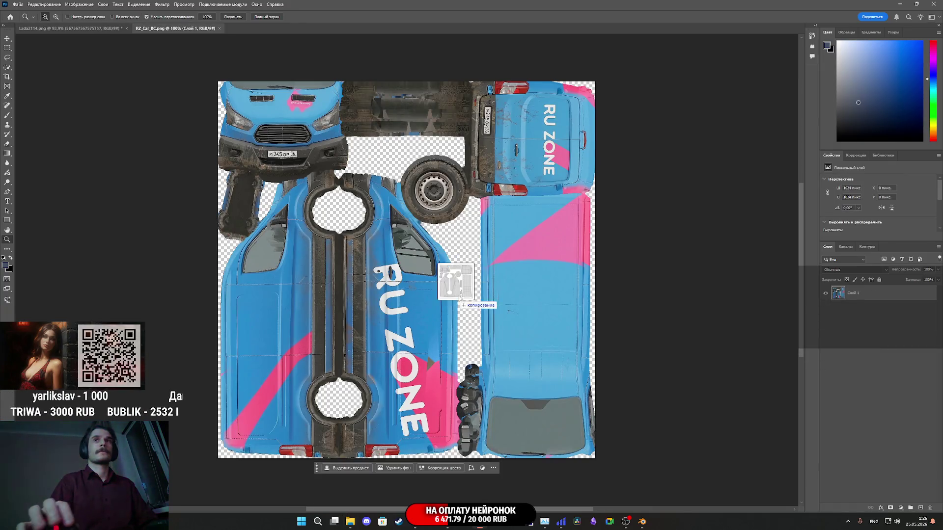
{"action": "left_click_drag", "start_coordinate": [442, 284], "coordinate": [442, 284]}
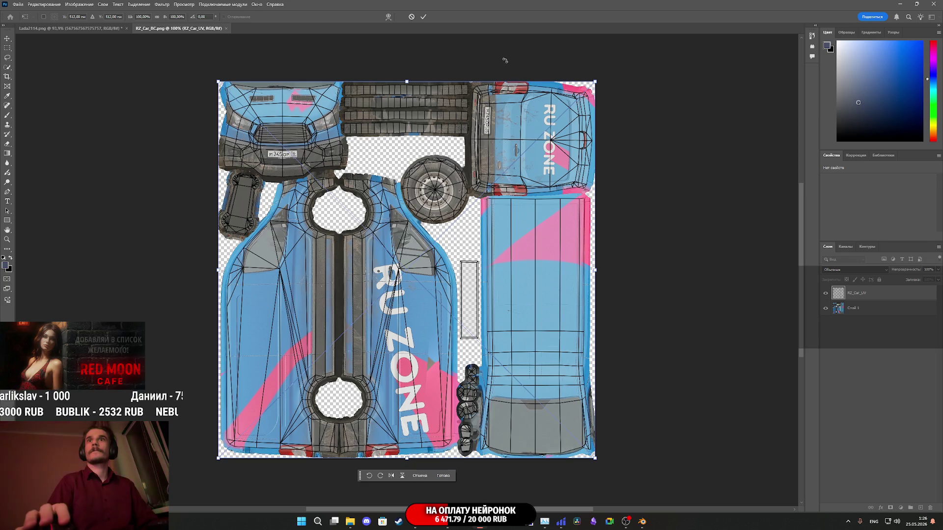
{"action": "left_click", "coordinate": [423, 17]}
{"action": "left_click", "coordinate": [866, 381]}
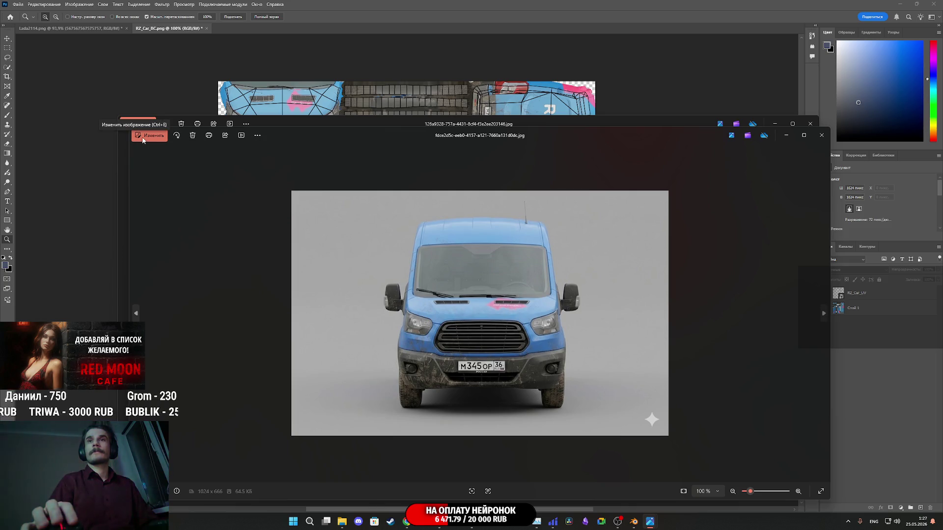
Crop the van's front photo tightly around its licence plate.
{"action": "left_click", "coordinate": [808, 125]}
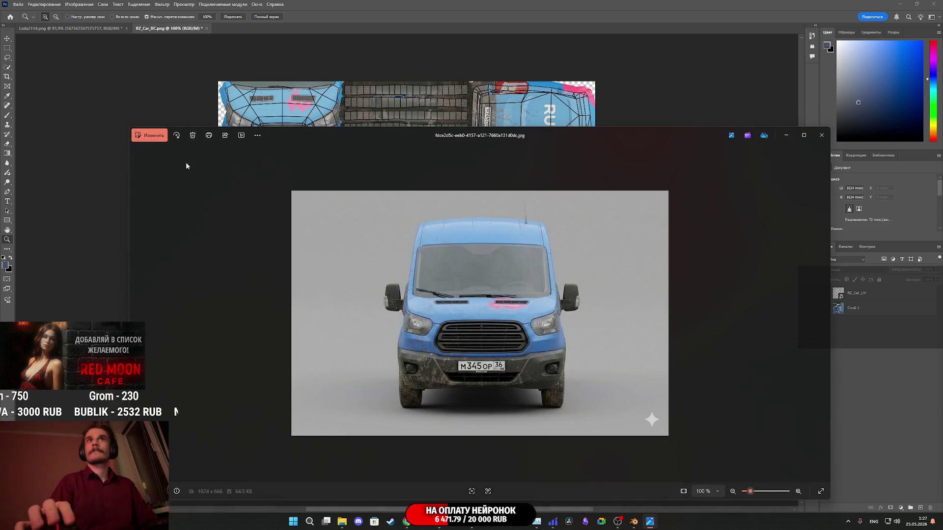
{"action": "left_click", "coordinate": [150, 140]}
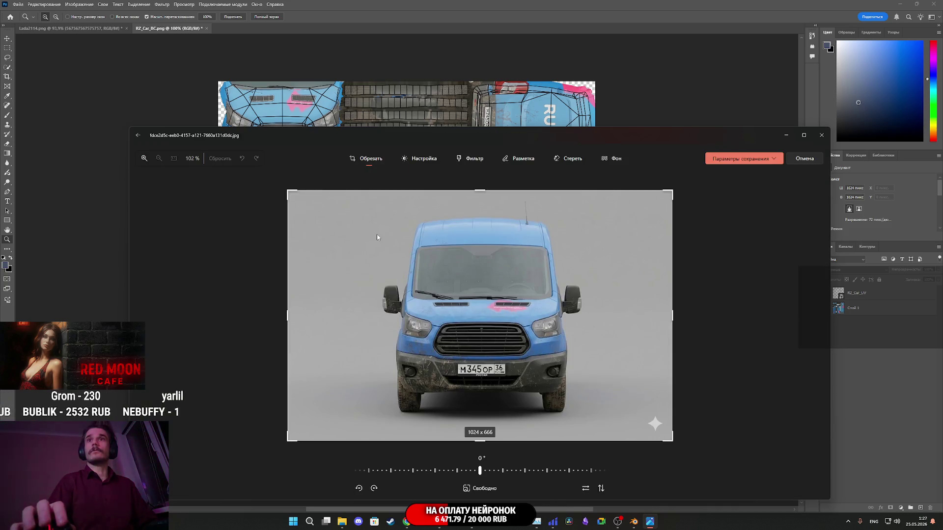
{"action": "left_click_drag", "start_coordinate": [672, 440], "coordinate": [506, 374]}
{"action": "mouse_move", "coordinate": [332, 188]}
{"action": "left_mouse_down"}
{"action": "mouse_move", "coordinate": [553, 408]}
{"action": "mouse_move", "coordinate": [558, 425]}
{"action": "left_mouse_up"}
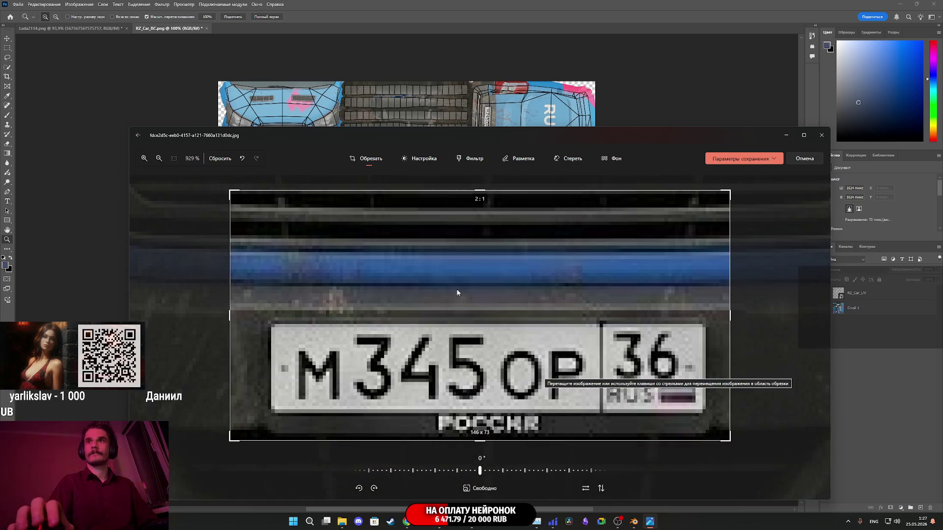
{"action": "mouse_move", "coordinate": [478, 189]}
{"action": "left_mouse_down"}
{"action": "mouse_move", "coordinate": [487, 319]}
{"action": "mouse_move", "coordinate": [485, 310]}
{"action": "left_mouse_up"}
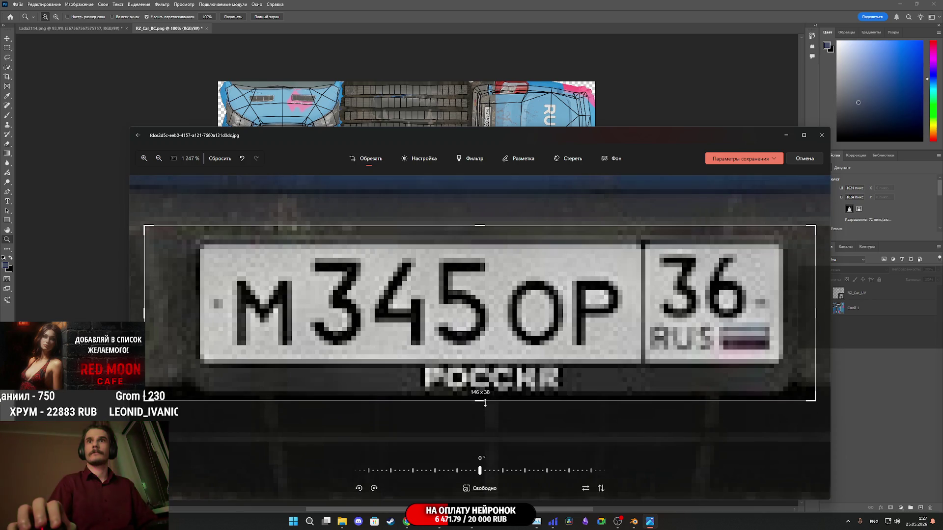
{"action": "left_click_drag", "start_coordinate": [485, 402], "coordinate": [485, 395]}
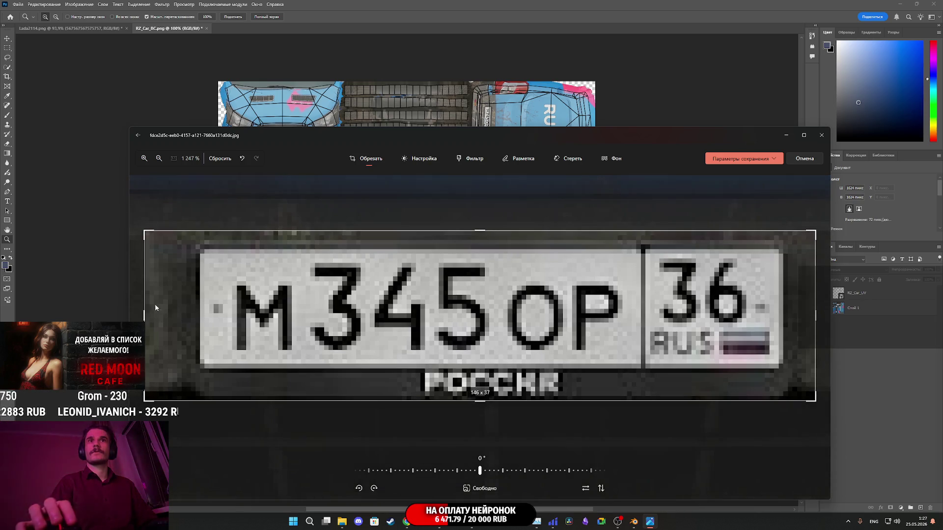
{"action": "left_click_drag", "start_coordinate": [149, 314], "coordinate": [173, 312]}
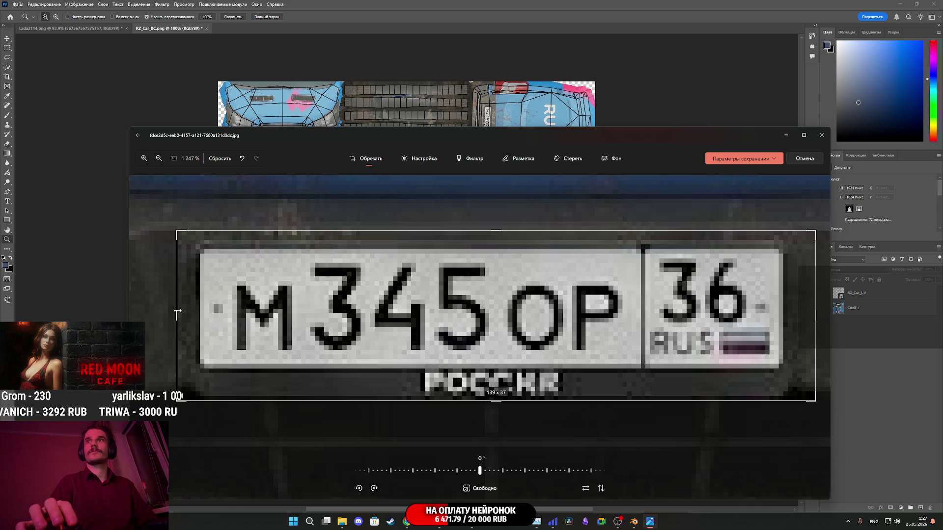
{"action": "left_click_drag", "start_coordinate": [817, 316], "coordinate": [800, 316]}
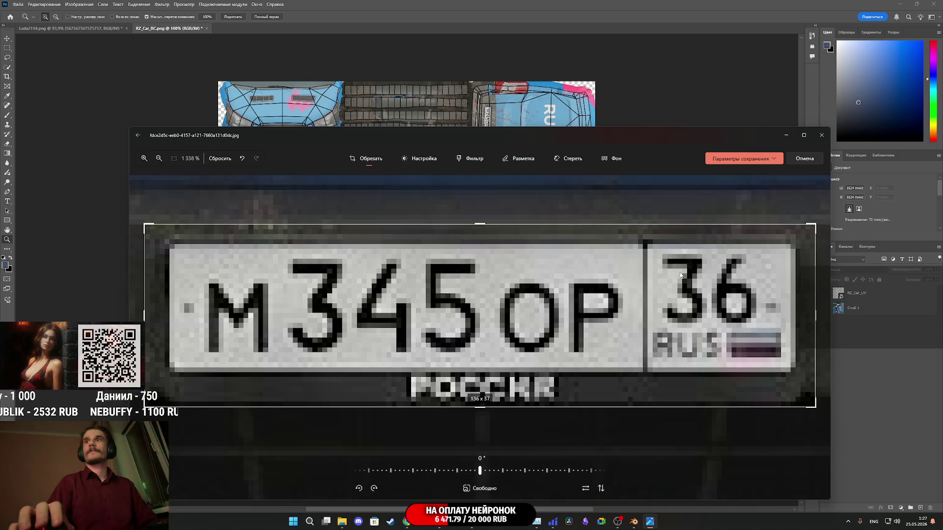
Save the cropped plate as a separate copy named 6757575.jpg.
{"action": "left_click", "coordinate": [774, 158]}
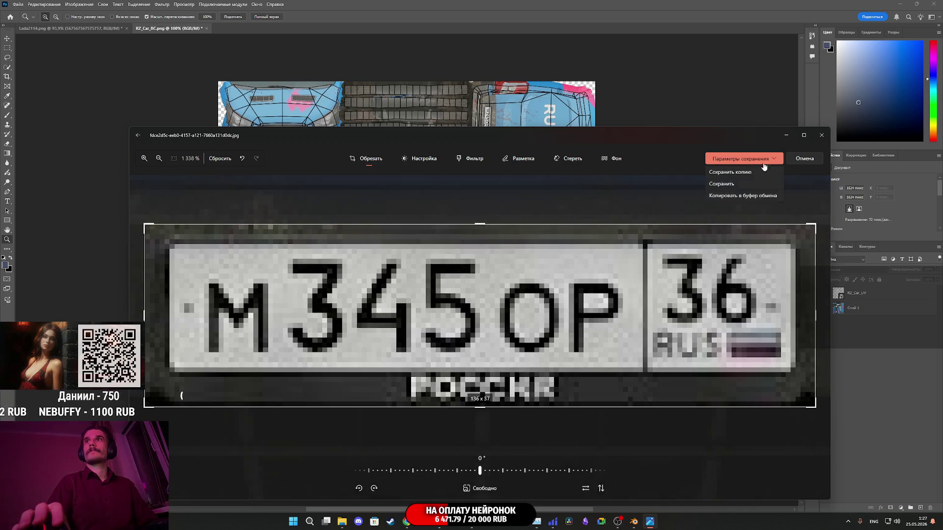
{"action": "left_click", "coordinate": [736, 173]}
{"action": "type", "text": "6757575"}
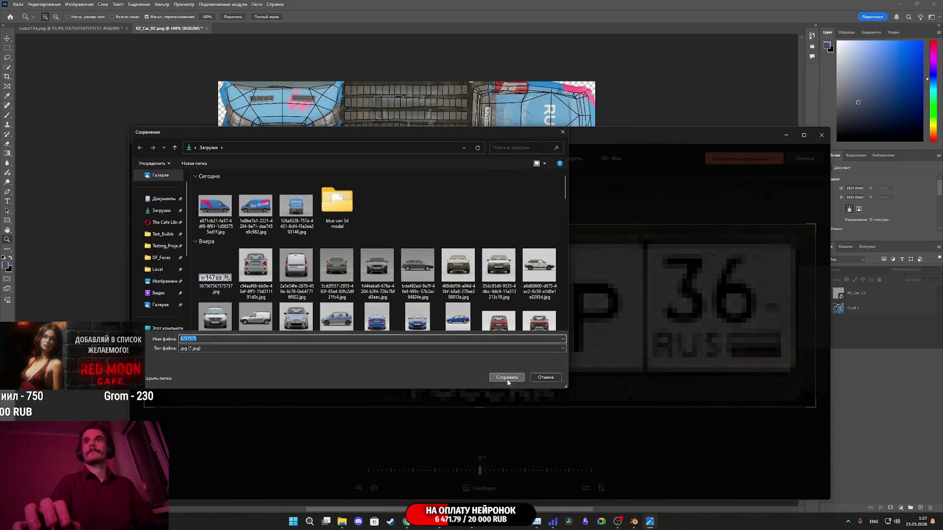
{"action": "left_click", "coordinate": [508, 380]}
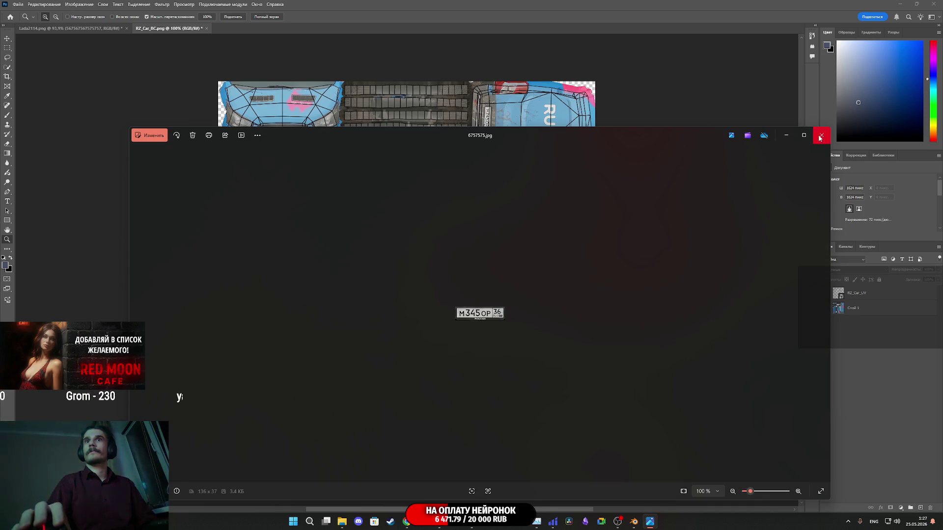
{"action": "left_click", "coordinate": [820, 137]}
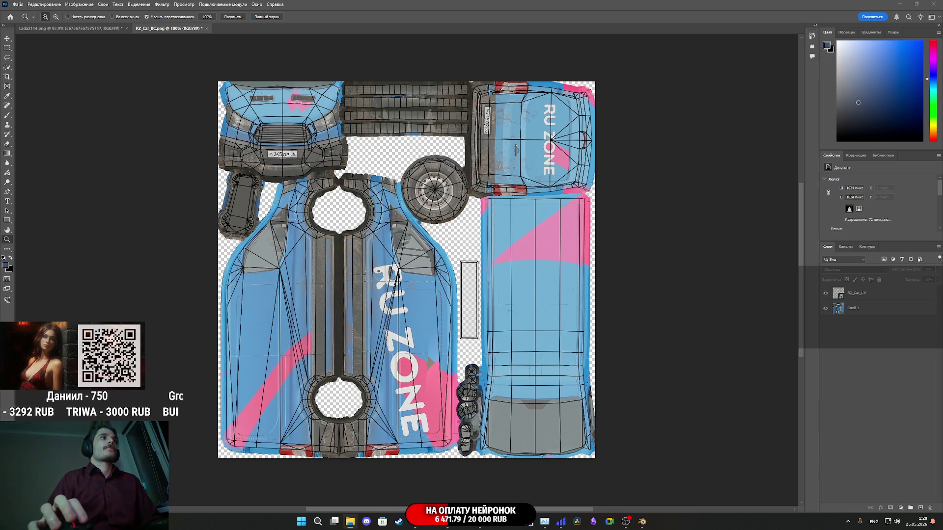
Place the 6757575 plate image on the texture, rotated 90° clockwise, over the empty slot.
{"action": "left_click_drag", "start_coordinate": [470, 304], "coordinate": [470, 304]}
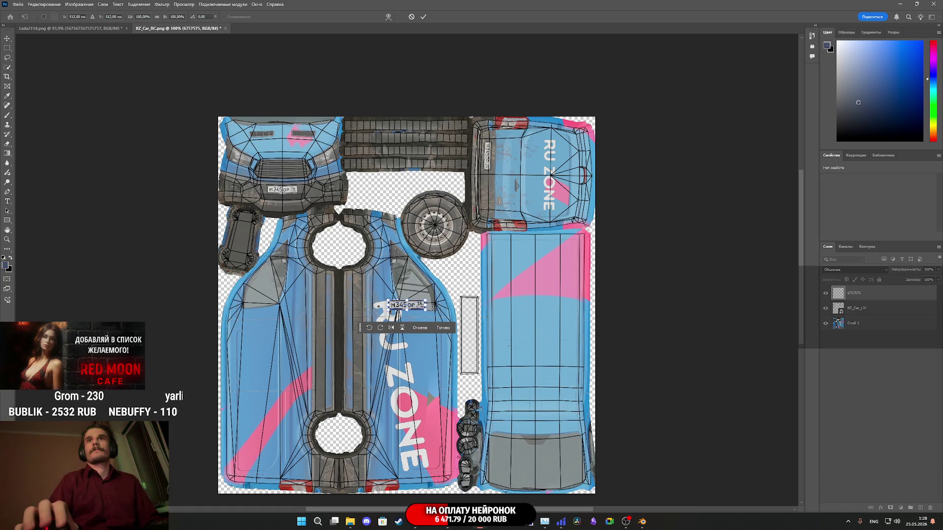
{"action": "mouse_move", "coordinate": [414, 308]}
{"action": "left_mouse_down"}
{"action": "mouse_move", "coordinate": [468, 303]}
{"action": "mouse_move", "coordinate": [442, 313]}
{"action": "left_mouse_up"}
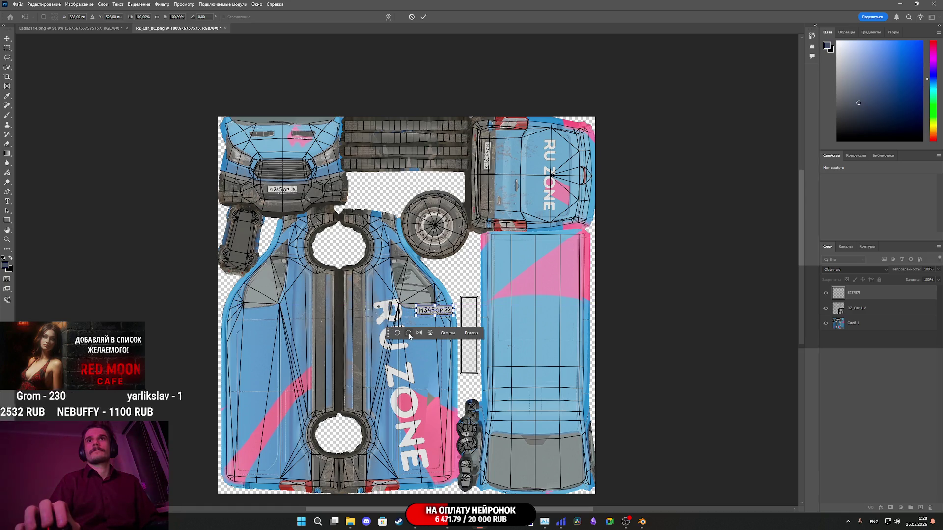
{"action": "left_click", "coordinate": [408, 334]}
{"action": "scroll", "coordinate": [466, 344], "scroll_direction": "up", "scroll_amount": 3}
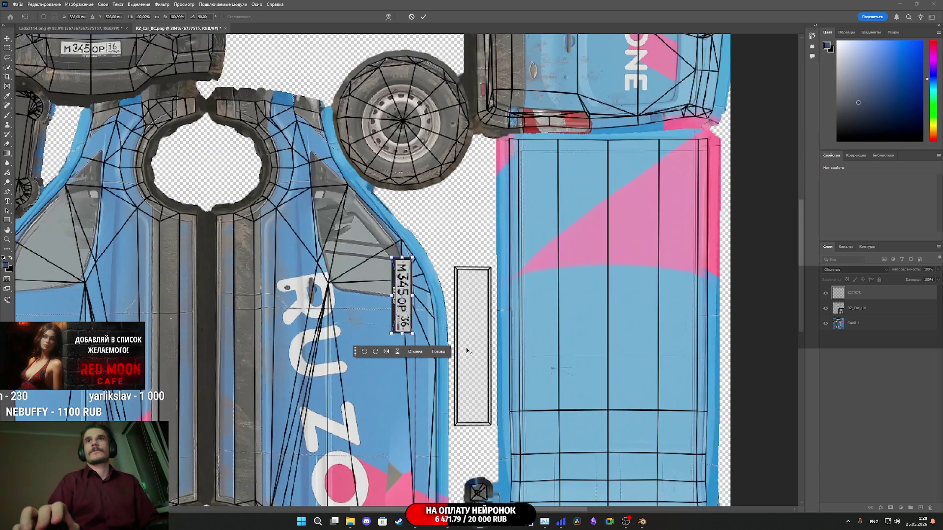
{"action": "scroll", "coordinate": [468, 352], "scroll_direction": "up", "scroll_amount": 2}
{"action": "left_click_drag", "start_coordinate": [365, 301], "coordinate": [465, 315]}
Enlarge the plate to fill the slot and commit the transform.
{"action": "scroll", "coordinate": [471, 304], "scroll_direction": "down", "scroll_amount": 5}
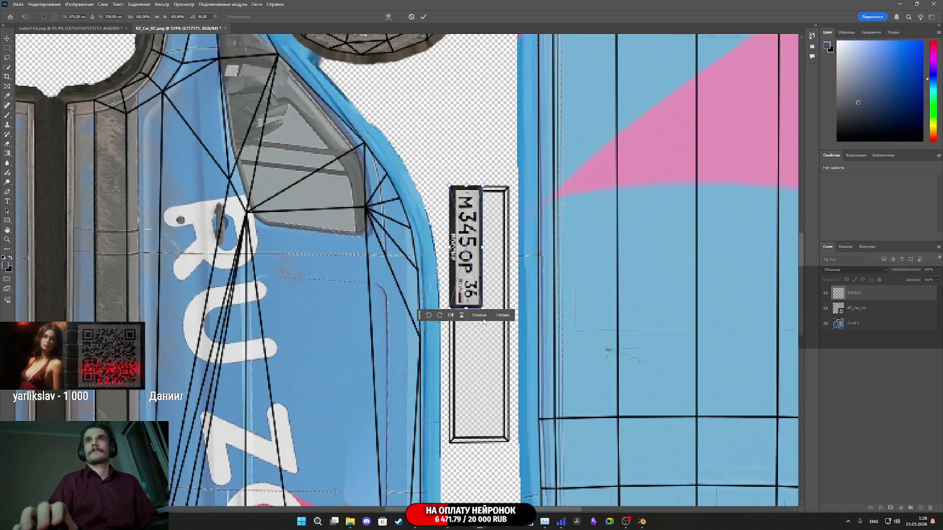
{"action": "mouse_move", "coordinate": [482, 161]}
{"action": "left_mouse_down"}
{"action": "mouse_move", "coordinate": [523, 283]}
{"action": "mouse_move", "coordinate": [499, 262]}
{"action": "mouse_move", "coordinate": [480, 278]}
{"action": "mouse_move", "coordinate": [481, 300]}
{"action": "left_mouse_up"}
{"action": "scroll", "coordinate": [481, 314], "scroll_direction": "up", "scroll_amount": 3}
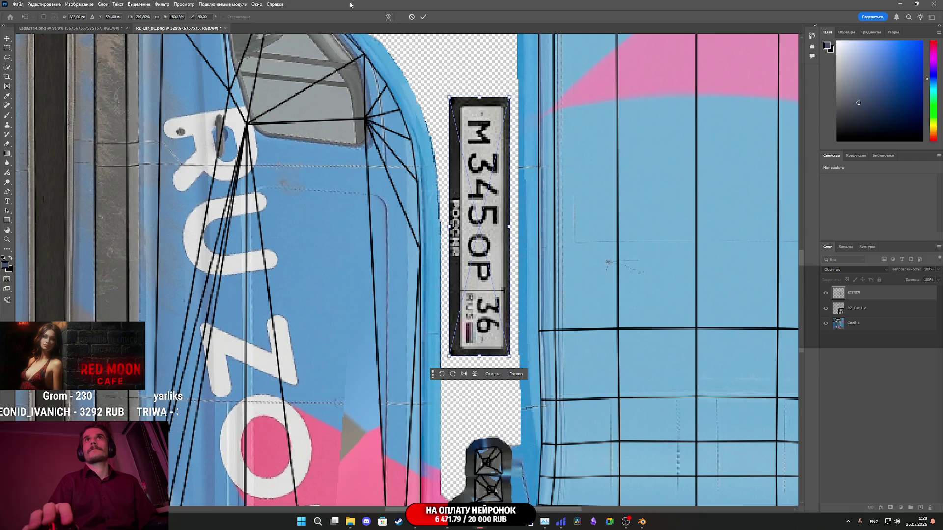
{"action": "left_click", "coordinate": [424, 18]}
{"action": "key", "text": "z"}
{"action": "scroll", "coordinate": [508, 178], "scroll_direction": "down", "scroll_amount": 5}
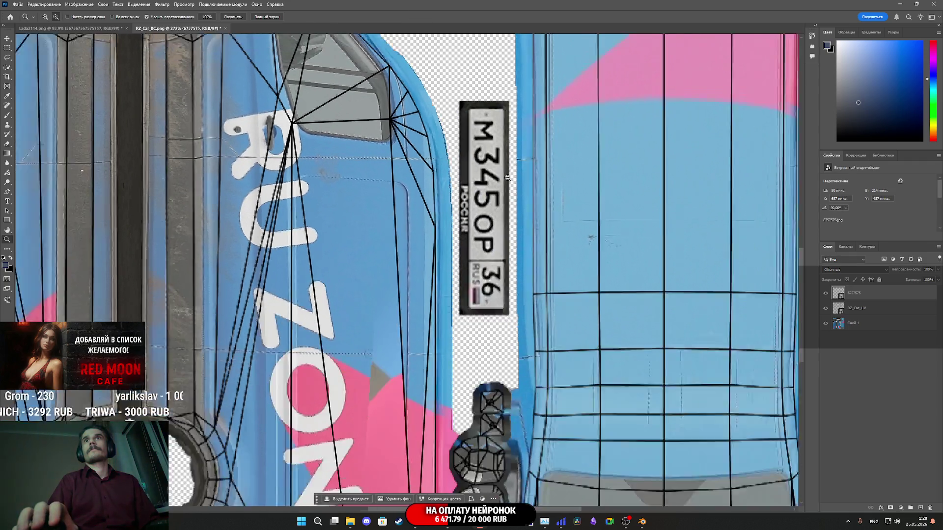
{"action": "scroll", "coordinate": [508, 178], "scroll_direction": "down", "scroll_amount": 2}
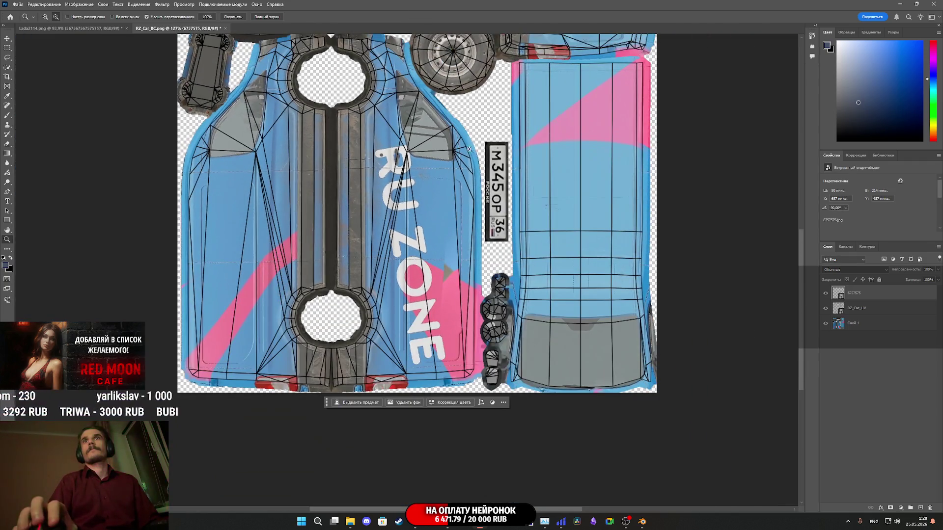
Check the PNG export settings, then hide the UV wireframe layer.
{"action": "left_click", "coordinate": [17, 4]}
{"action": "mouse_move", "coordinate": [74, 133]}
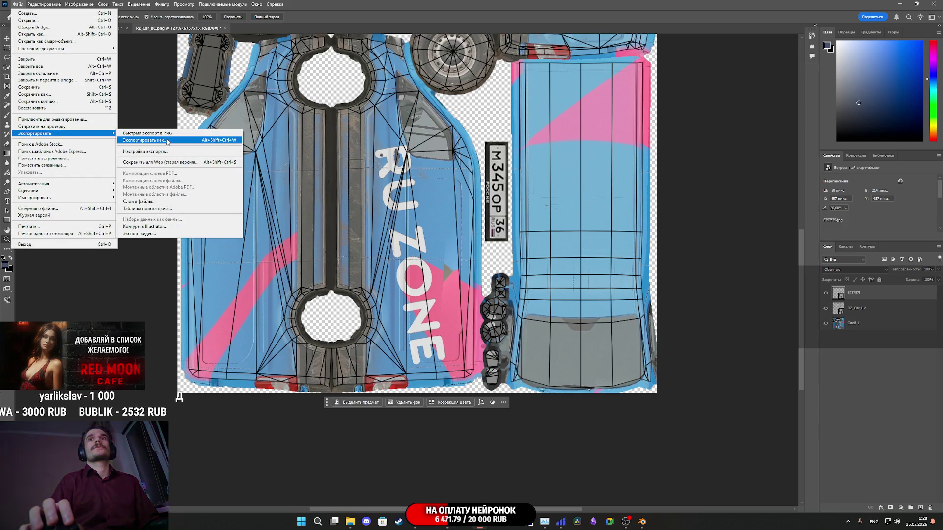
{"action": "left_click", "coordinate": [168, 141]}
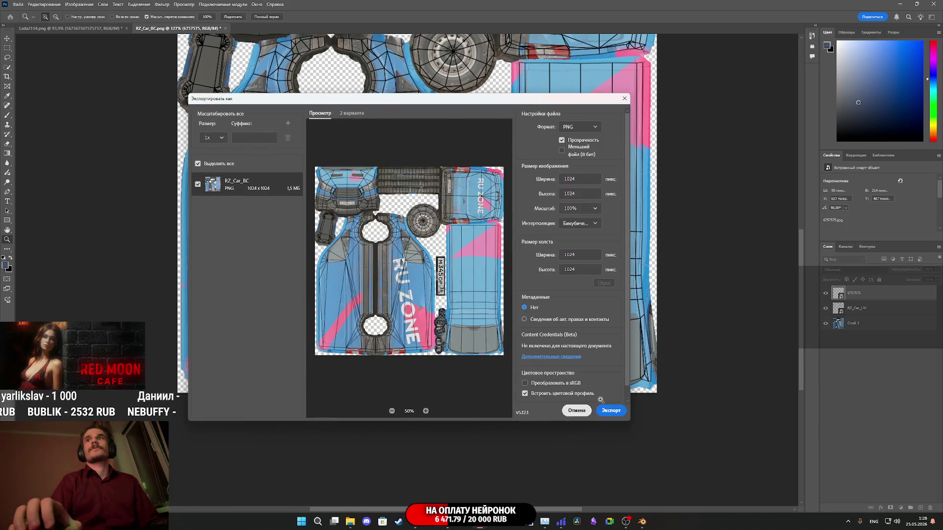
{"action": "left_click", "coordinate": [589, 411]}
{"action": "left_click", "coordinate": [826, 309]}
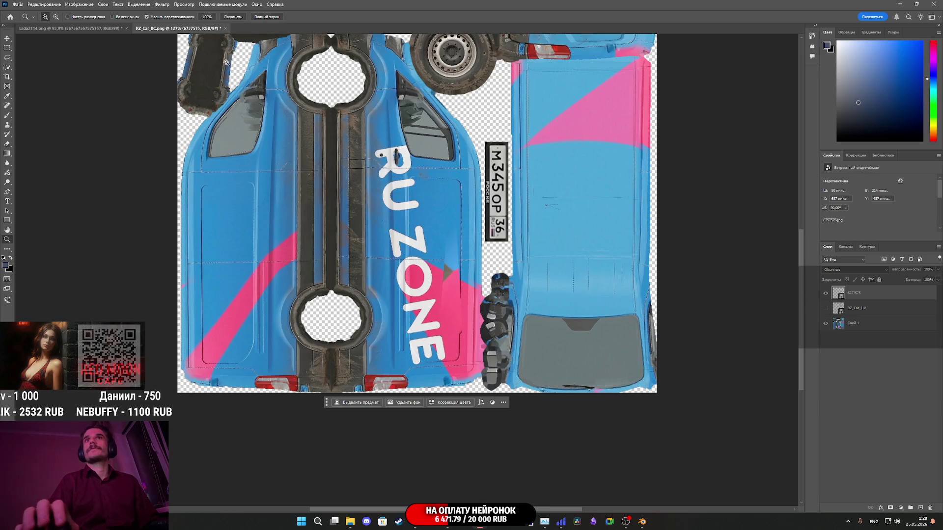
Export the texture as a 1024×1024 PNG, overwriting RZ_Car_BC.png in the RZ_Car folder.
{"action": "left_click", "coordinate": [20, 4]}
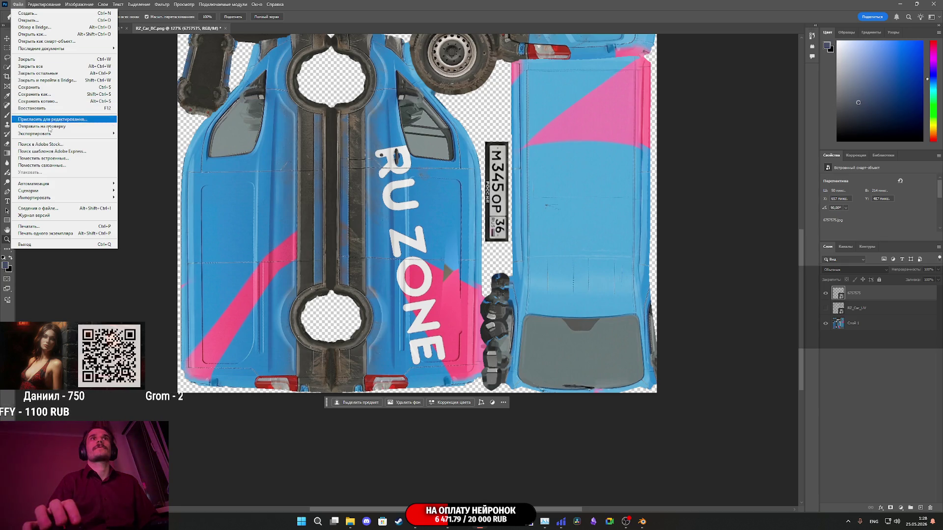
{"action": "mouse_move", "coordinate": [49, 134]}
{"action": "left_click", "coordinate": [147, 141]}
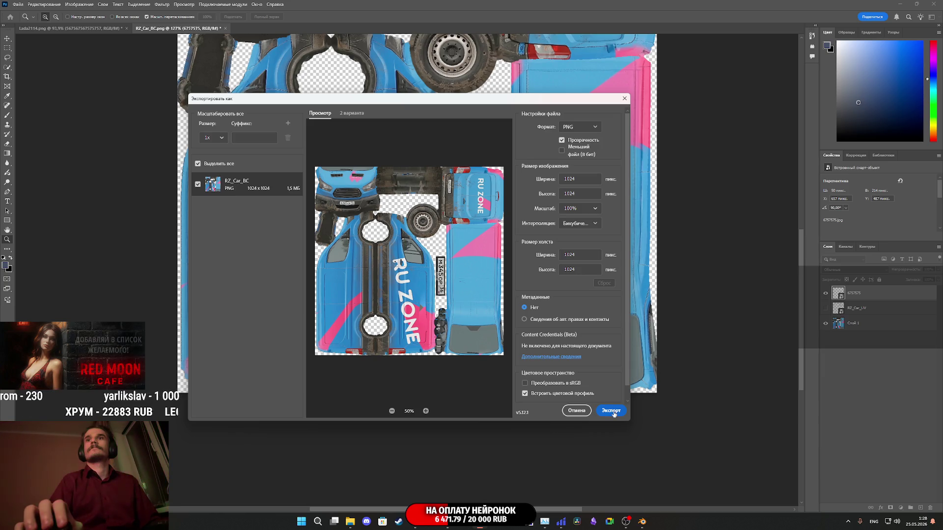
{"action": "left_click", "coordinate": [614, 415]}
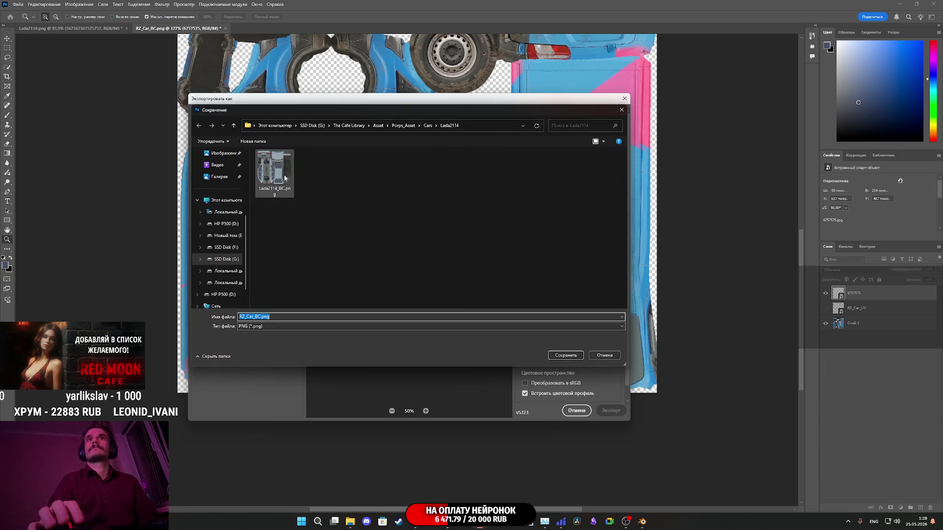
{"action": "left_click", "coordinate": [428, 126]}
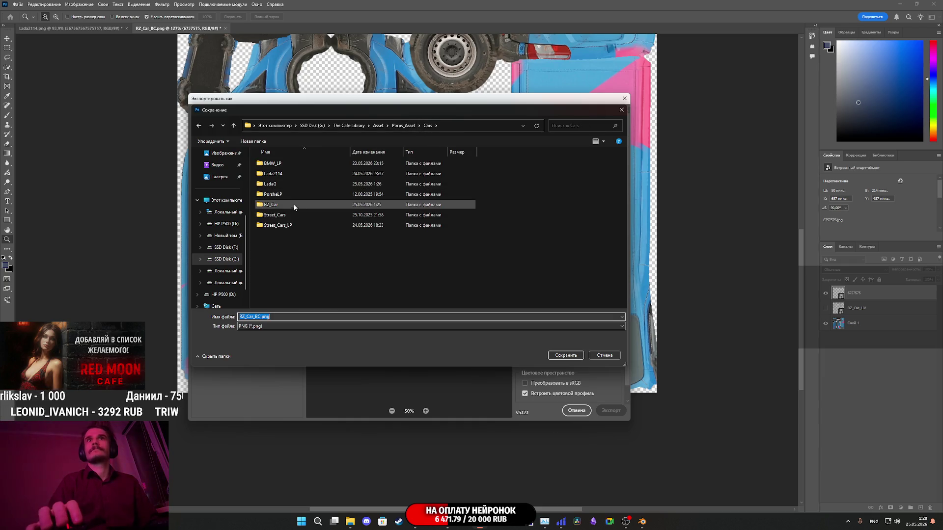
{"action": "double_click", "coordinate": [293, 205]}
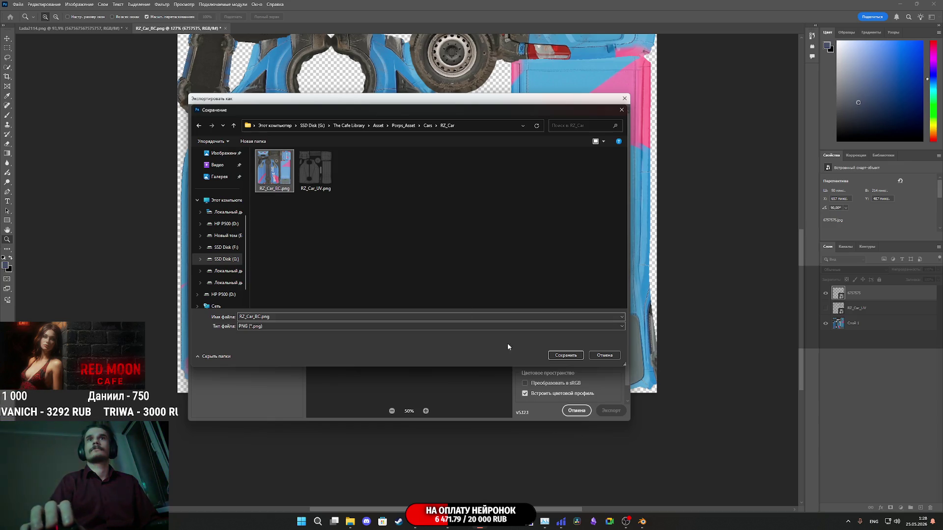
{"action": "left_click", "coordinate": [565, 356]}
{"action": "left_click", "coordinate": [490, 261]}
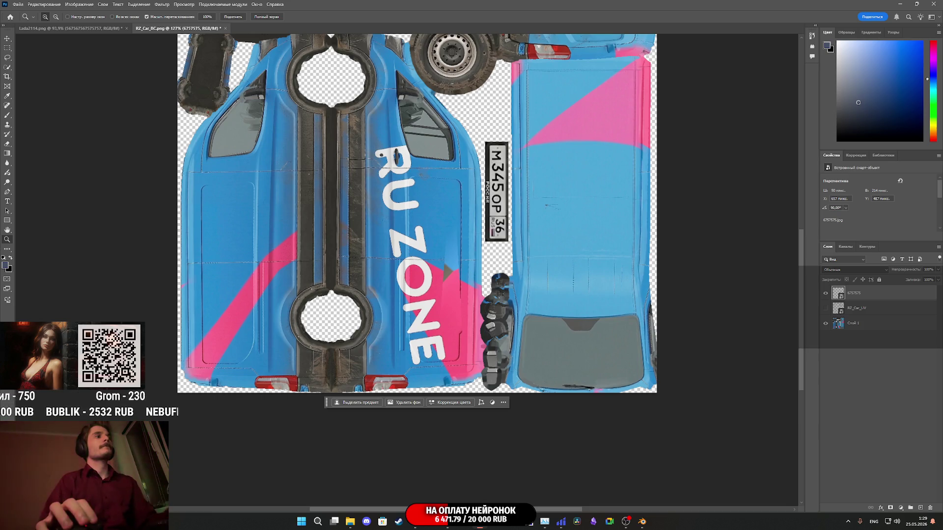
{"action": "key", "text": "alt+Tab"}
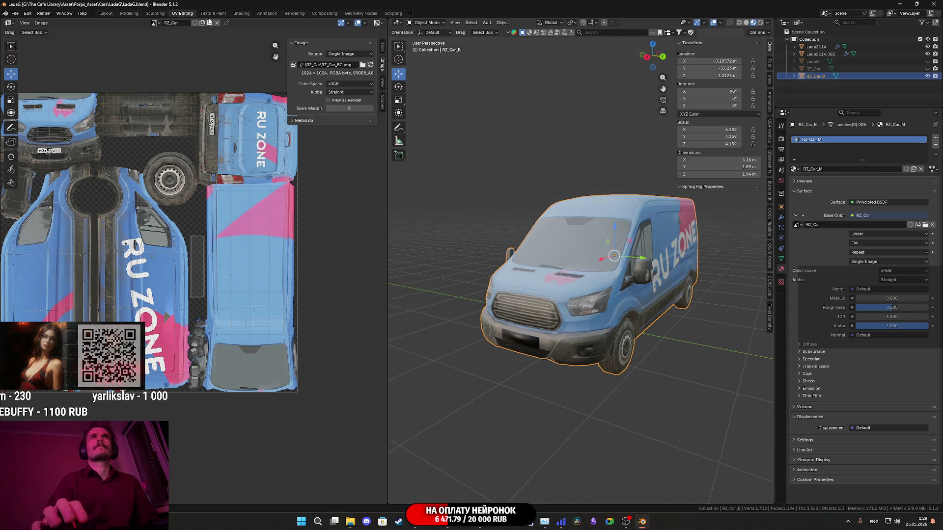
In the Shading workspace, duplicate and delete the RZ_Car image node so the new texture shows.
{"action": "left_click", "coordinate": [242, 13]}
{"action": "left_click", "coordinate": [316, 369]}
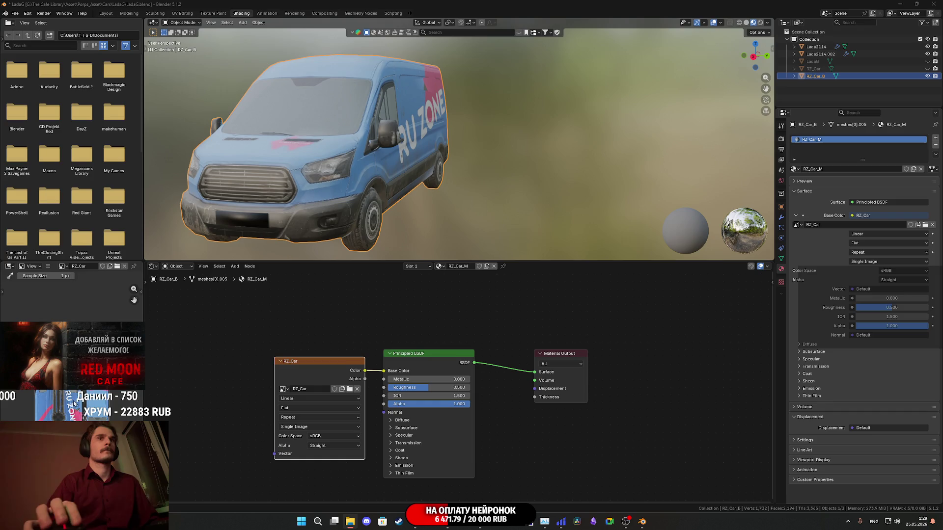
{"action": "key", "text": "shift+d"}
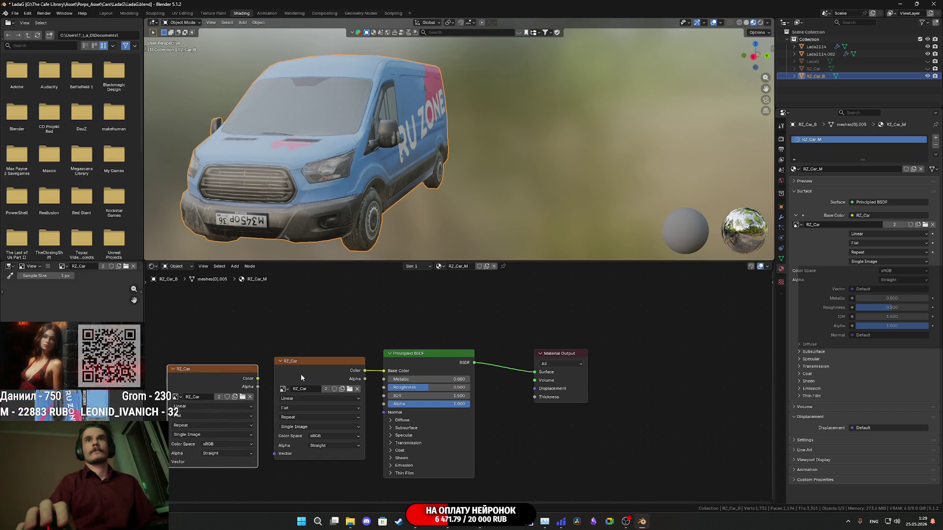
{"action": "left_click", "coordinate": [217, 387]}
{"action": "key", "text": "x"}
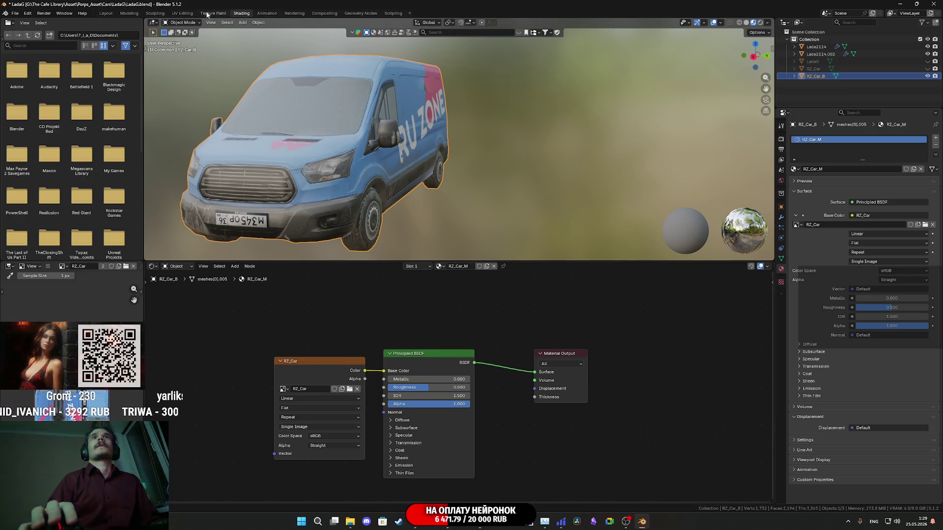
In UV Editing, select the licence-plate UV island and rotate it 180°.
{"action": "left_click", "coordinate": [185, 14]}
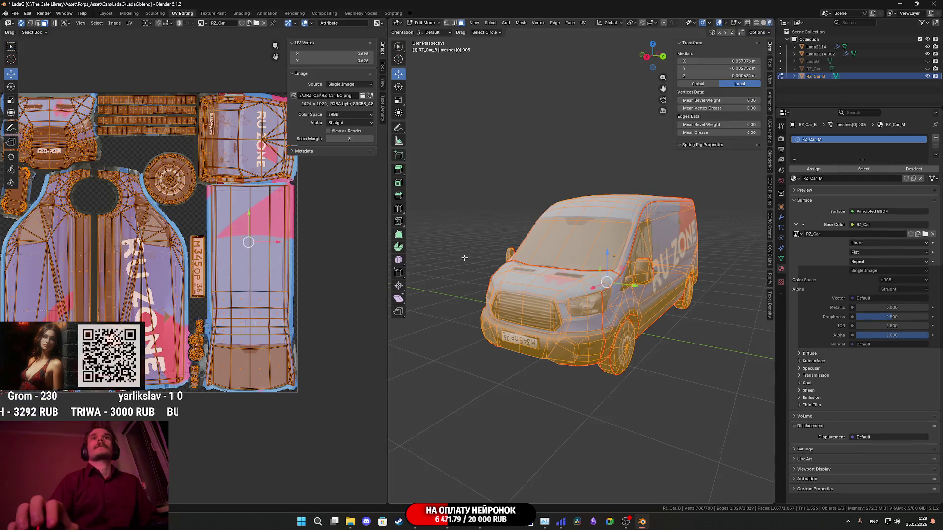
{"action": "scroll", "coordinate": [230, 271], "scroll_direction": "up", "scroll_amount": 4}
{"action": "left_click", "coordinate": [200, 252]}
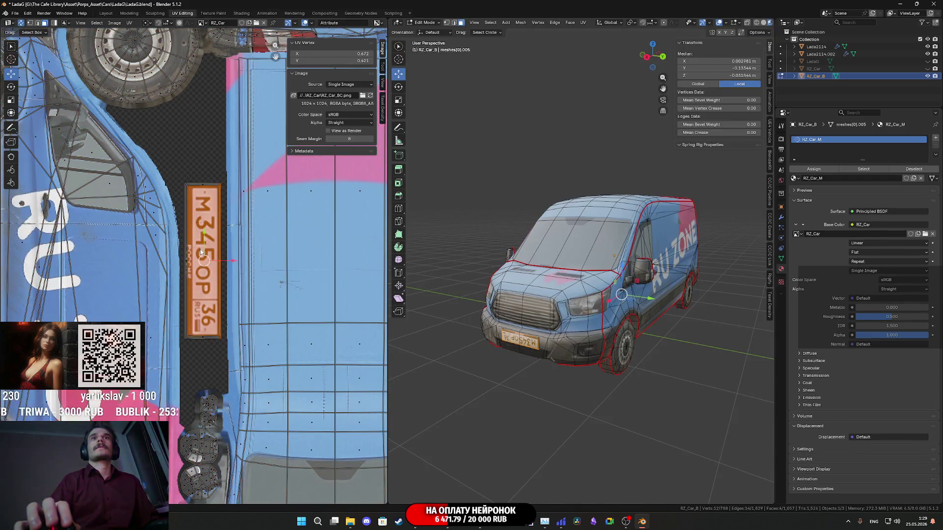
{"action": "left_click", "coordinate": [199, 252], "text": "shift"}
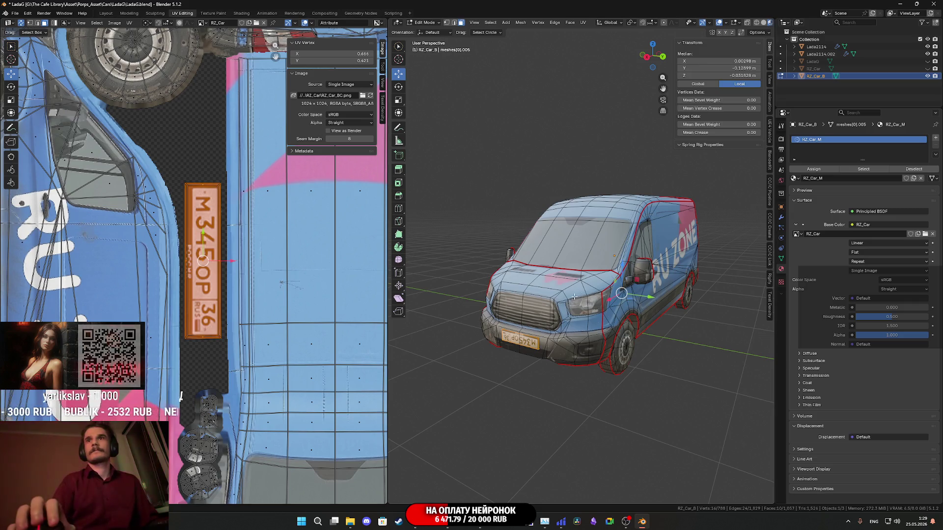
{"action": "scroll", "coordinate": [599, 276], "scroll_direction": "up", "scroll_amount": 3}
{"action": "mouse_move", "coordinate": [638, 305]}
{"action": "left_mouse_down"}
{"action": "mouse_move", "coordinate": [543, 312]}
{"action": "mouse_move", "coordinate": [520, 299]}
{"action": "left_mouse_up"}
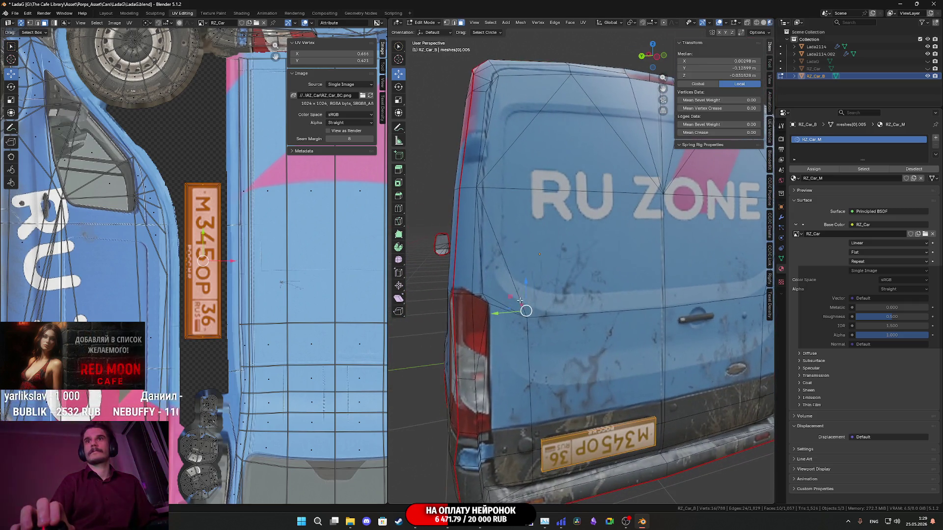
{"action": "key", "text": "r"}
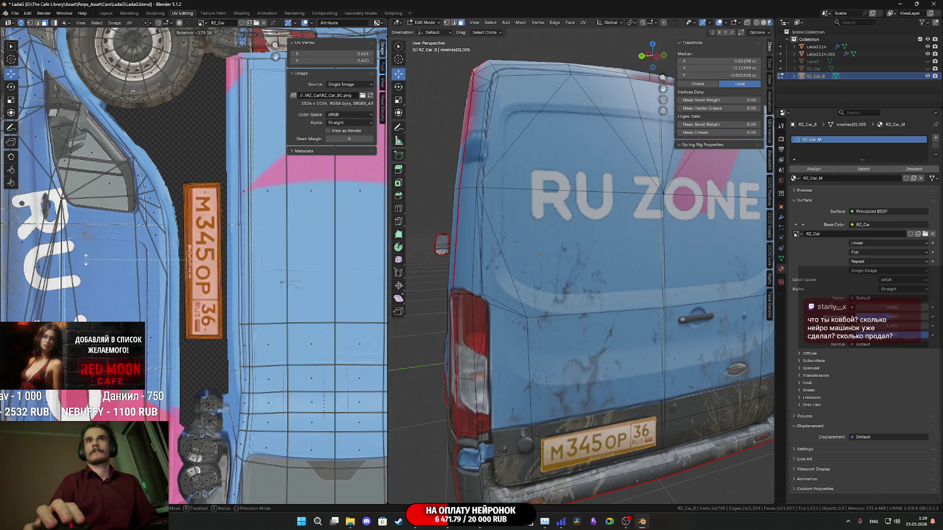
{"action": "left_click", "coordinate": [88, 266]}
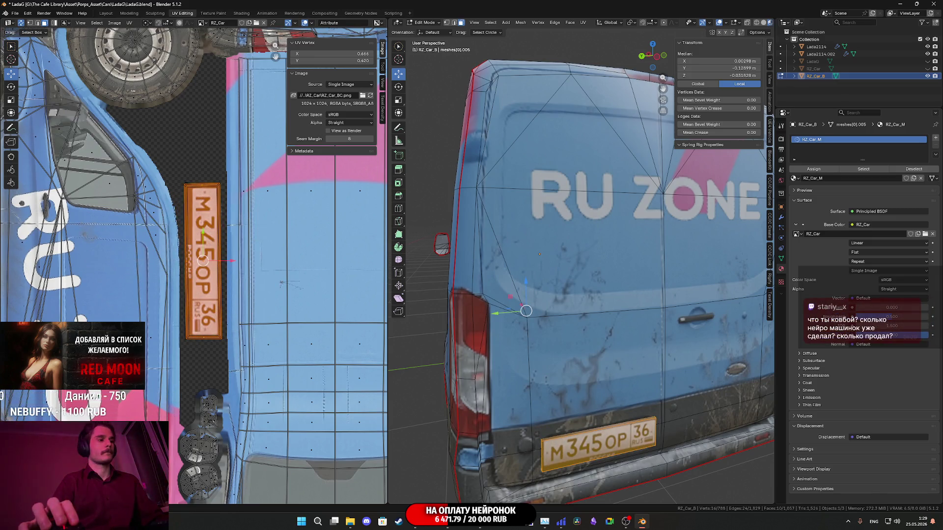
{"action": "scroll", "coordinate": [582, 333], "scroll_direction": "down", "scroll_amount": 5}
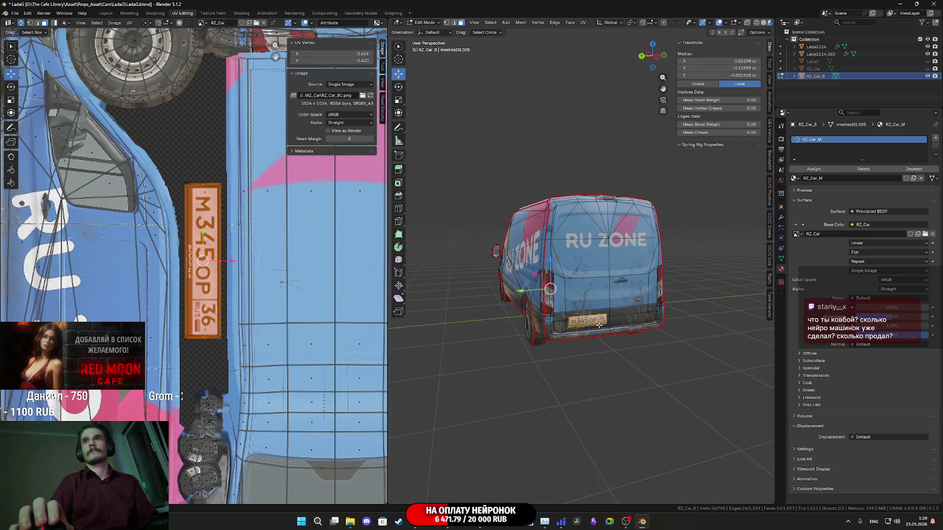
{"action": "key", "text": "Tab"}
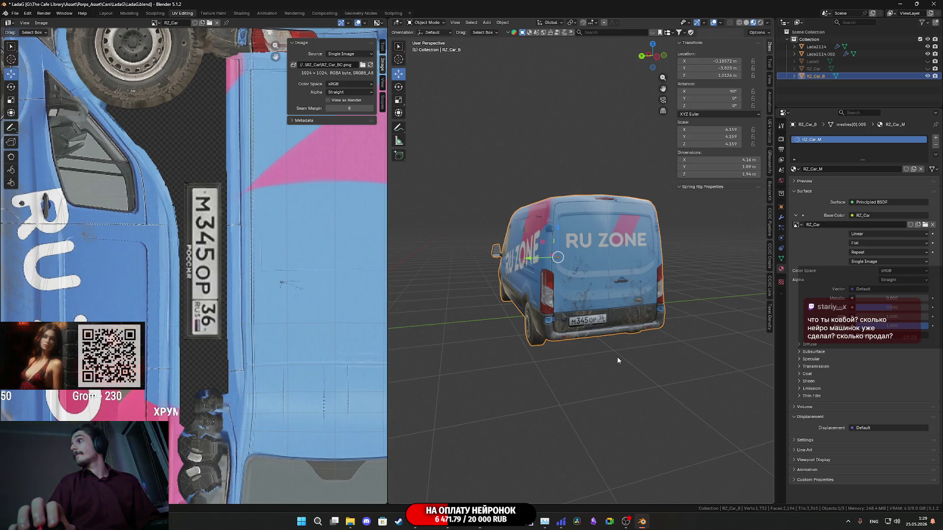
Orbit around the van to check the plate from rear and front views.
{"action": "left_click_drag", "start_coordinate": [618, 361], "coordinate": [569, 327]}
{"action": "scroll", "coordinate": [569, 327], "scroll_direction": "up", "scroll_amount": 3}
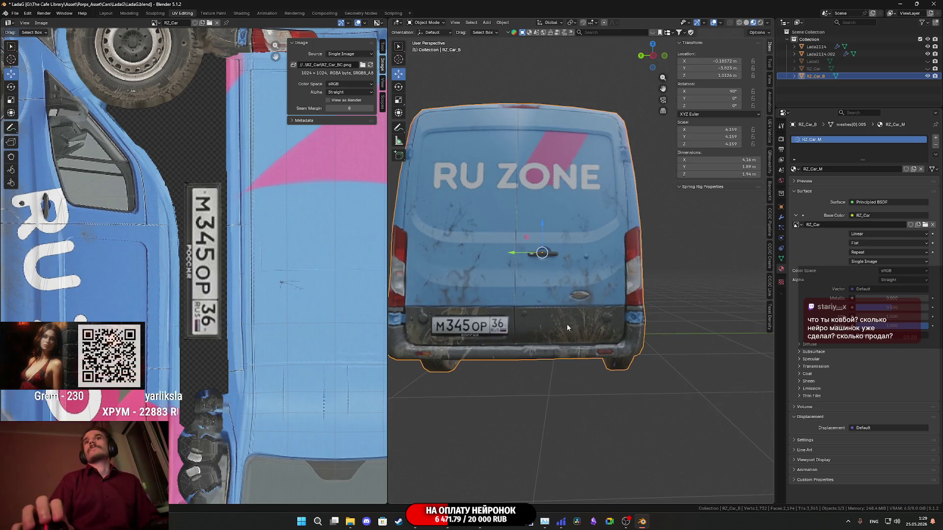
{"action": "scroll", "coordinate": [575, 314], "scroll_direction": "down", "scroll_amount": 2}
{"action": "mouse_move", "coordinate": [591, 296]}
{"action": "left_mouse_down"}
{"action": "mouse_move", "coordinate": [727, 305]}
{"action": "mouse_move", "coordinate": [757, 296]}
{"action": "mouse_move", "coordinate": [617, 308]}
{"action": "mouse_move", "coordinate": [668, 278]}
{"action": "left_mouse_up"}
{"action": "scroll", "coordinate": [631, 316], "scroll_direction": "up", "scroll_amount": 2}
{"action": "scroll", "coordinate": [668, 278], "scroll_direction": "up", "scroll_amount": 4}
{"action": "scroll", "coordinate": [600, 320], "scroll_direction": "down", "scroll_amount": 5}
{"action": "left_click_drag", "start_coordinate": [600, 319], "coordinate": [656, 313]}
{"action": "scroll", "coordinate": [652, 318], "scroll_direction": "down", "scroll_amount": 5}
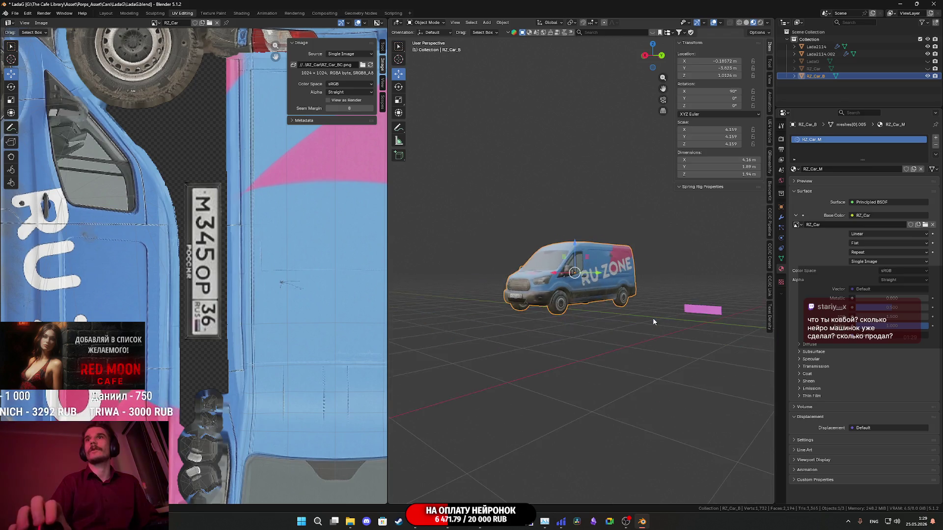
{"action": "scroll", "coordinate": [666, 335], "scroll_direction": "up", "scroll_amount": 3}
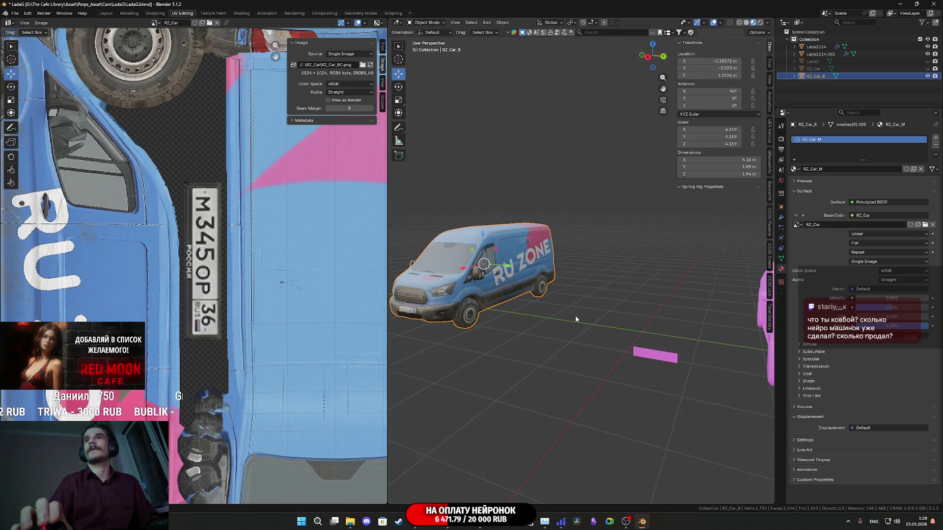
{"action": "scroll", "coordinate": [561, 320], "scroll_direction": "up", "scroll_amount": 6}
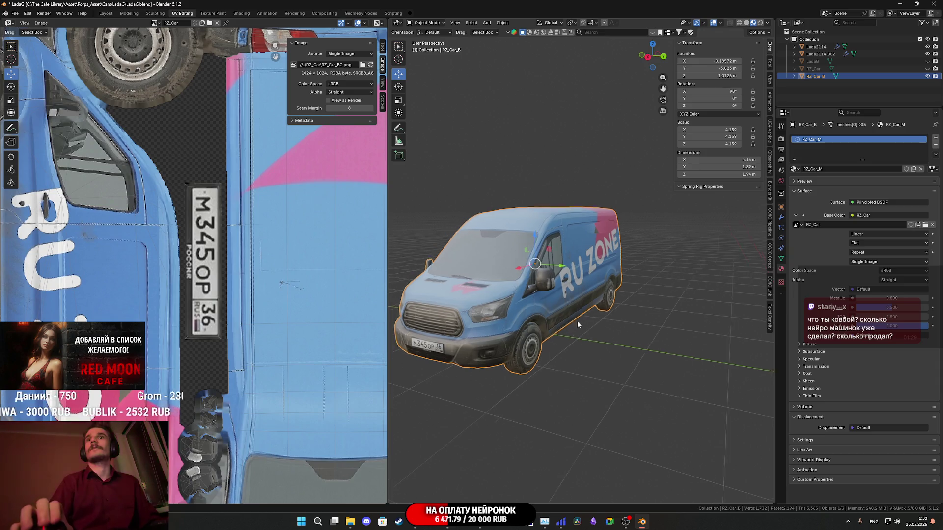
{"action": "mouse_move", "coordinate": [620, 324]}
{"action": "left_mouse_down"}
{"action": "mouse_move", "coordinate": [634, 315]}
{"action": "mouse_move", "coordinate": [683, 317]}
{"action": "mouse_move", "coordinate": [561, 326]}
{"action": "left_mouse_up"}
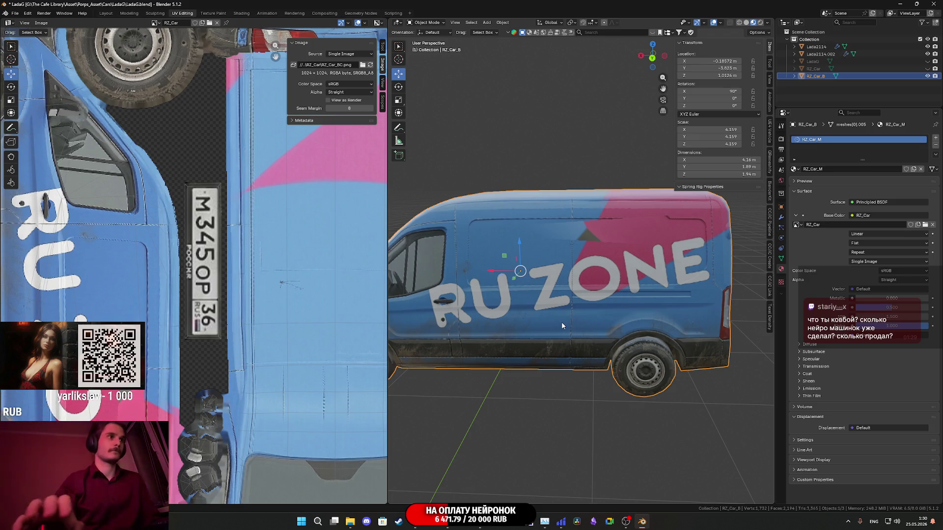
{"action": "key", "text": "alt+Tab"}
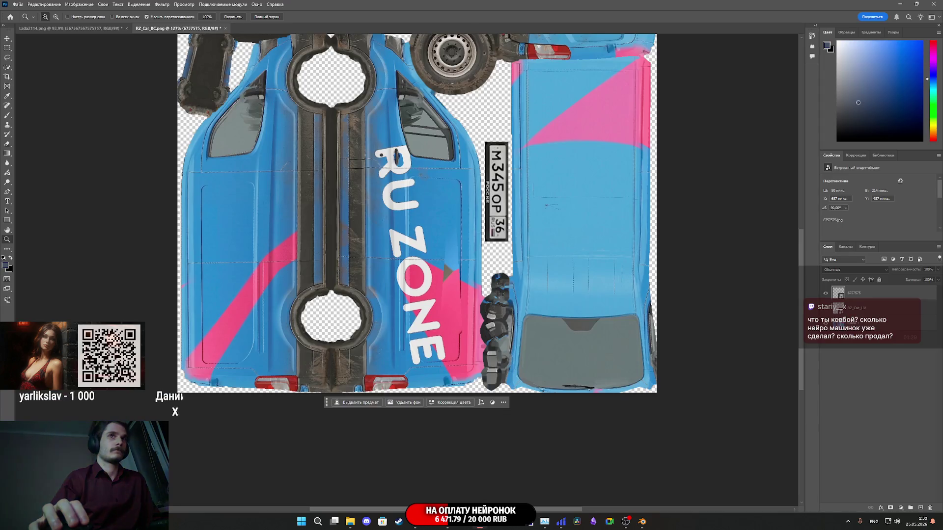
On layer Слой 1, lasso the dark triangle mark next to the ZONE lettering.
{"action": "scroll", "coordinate": [453, 279], "scroll_direction": "down", "scroll_amount": 1}
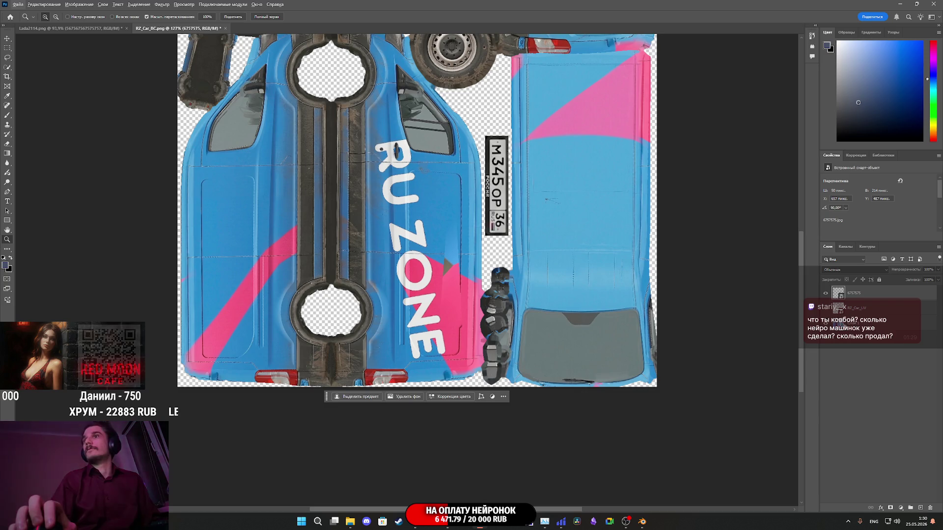
{"action": "left_click", "coordinate": [864, 323]}
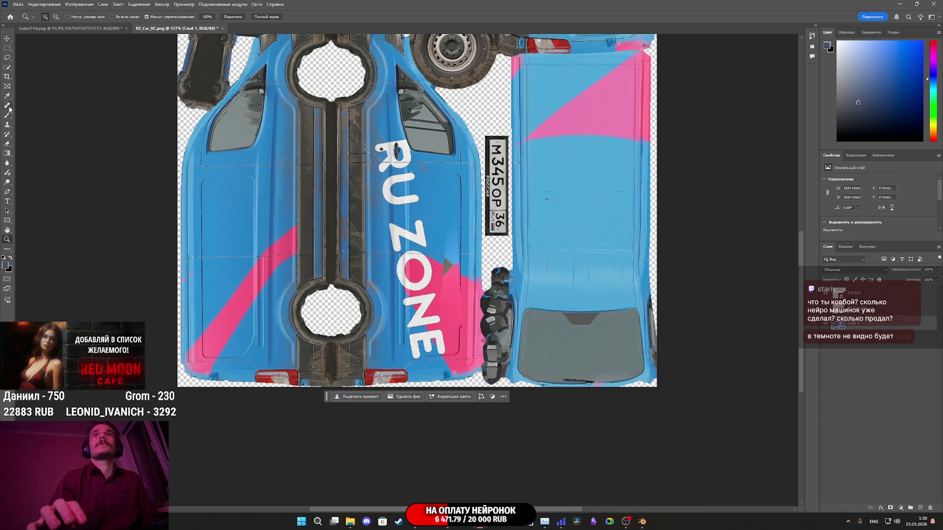
{"action": "left_click", "coordinate": [7, 58]}
{"action": "scroll", "coordinate": [471, 273], "scroll_direction": "up", "scroll_amount": 2}
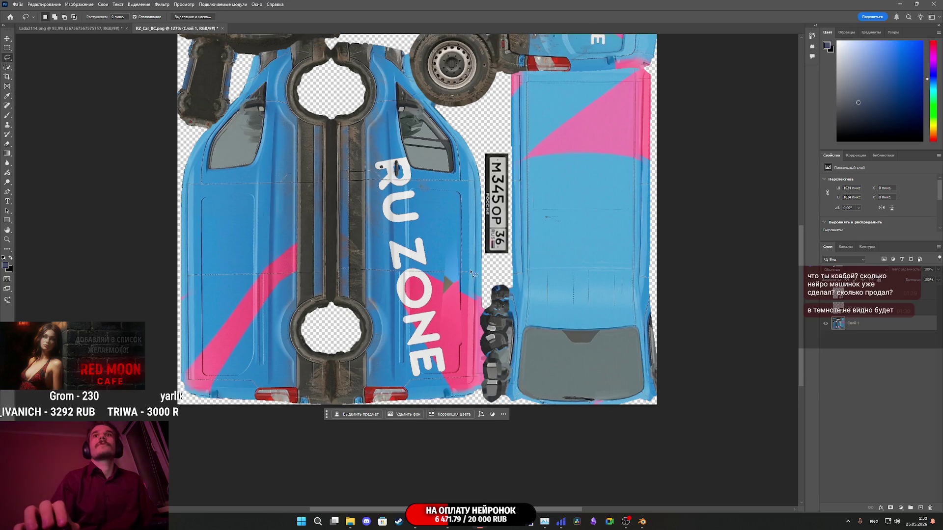
{"action": "scroll", "coordinate": [472, 273], "scroll_direction": "up", "scroll_amount": 5}
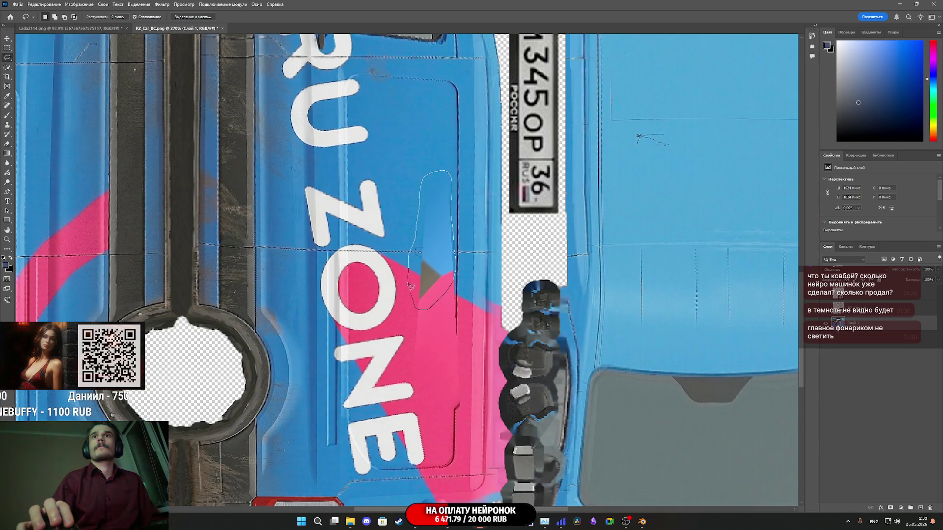
{"action": "left_click_drag", "start_coordinate": [408, 284], "coordinate": [422, 278]}
Fill the triangle selection with Content-Aware Fill and apply it.
{"action": "right_click", "coordinate": [421, 273]}
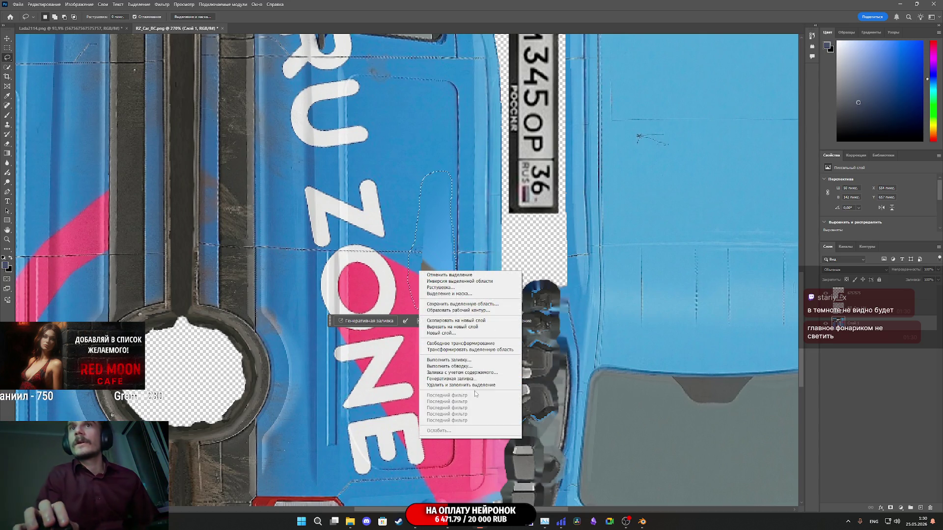
{"action": "left_click", "coordinate": [456, 373]}
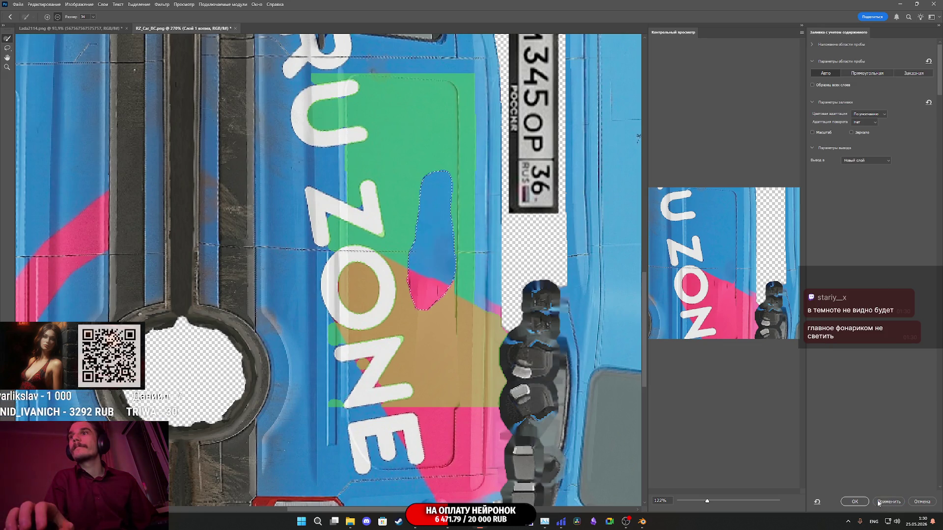
{"action": "left_click", "coordinate": [855, 502]}
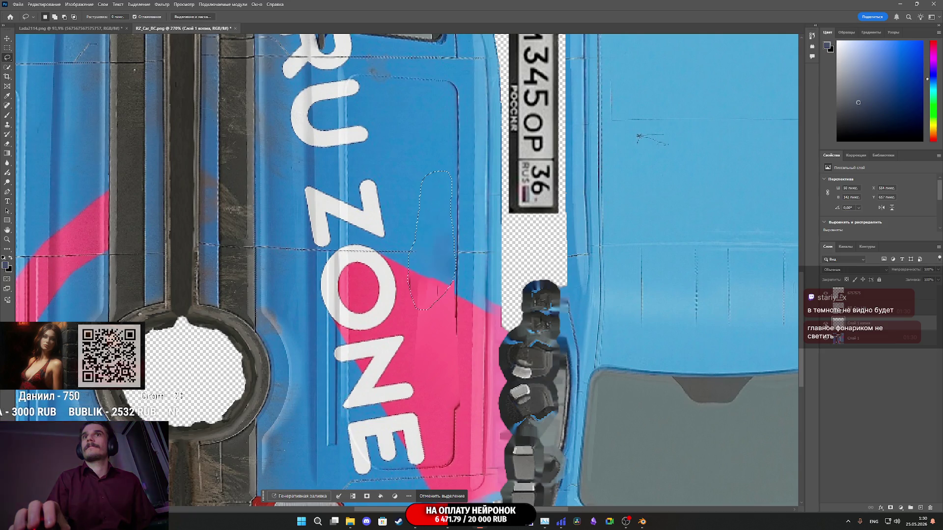
Merge the content-aware fill layer with the base texture layer.
{"action": "left_click", "coordinate": [874, 375]}
{"action": "left_click", "coordinate": [839, 323]}
{"action": "left_click", "coordinate": [839, 339]}
{"action": "right_click", "coordinate": [839, 345]}
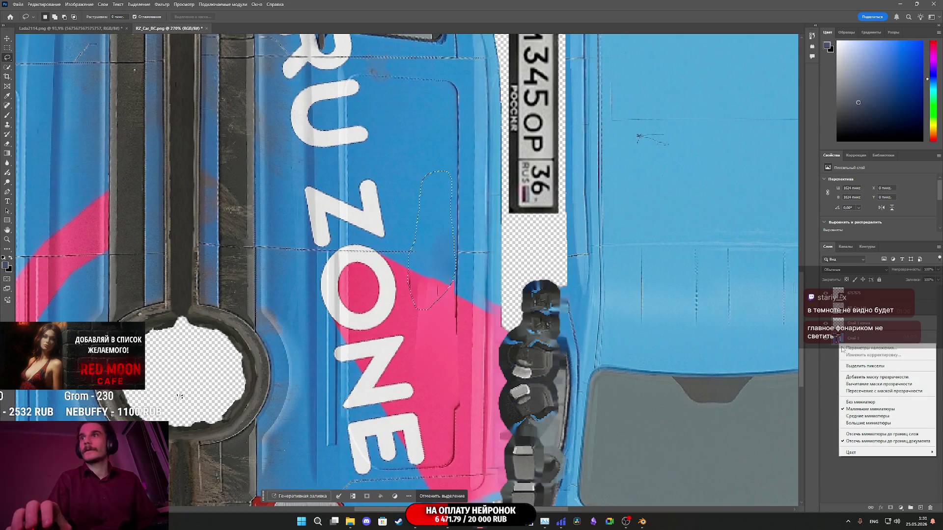
{"action": "left_click", "coordinate": [862, 333]}
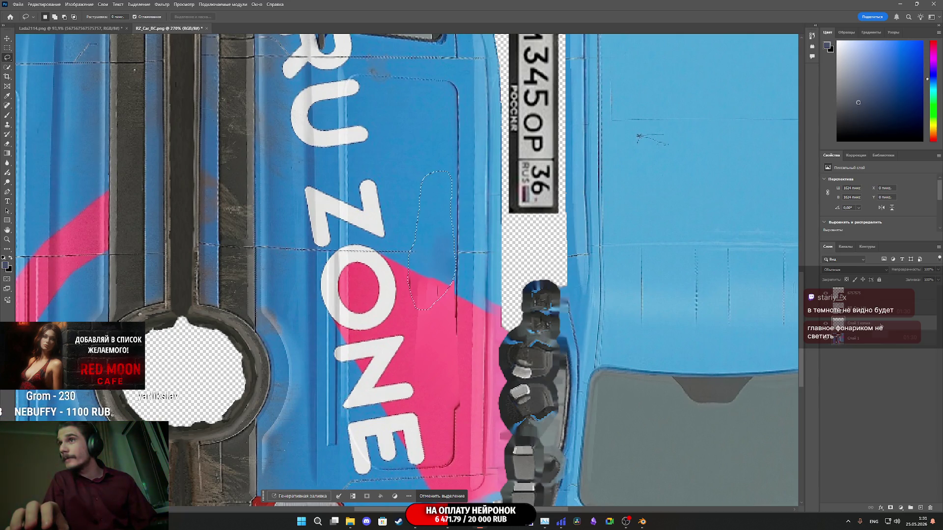
{"action": "right_click", "coordinate": [878, 342]}
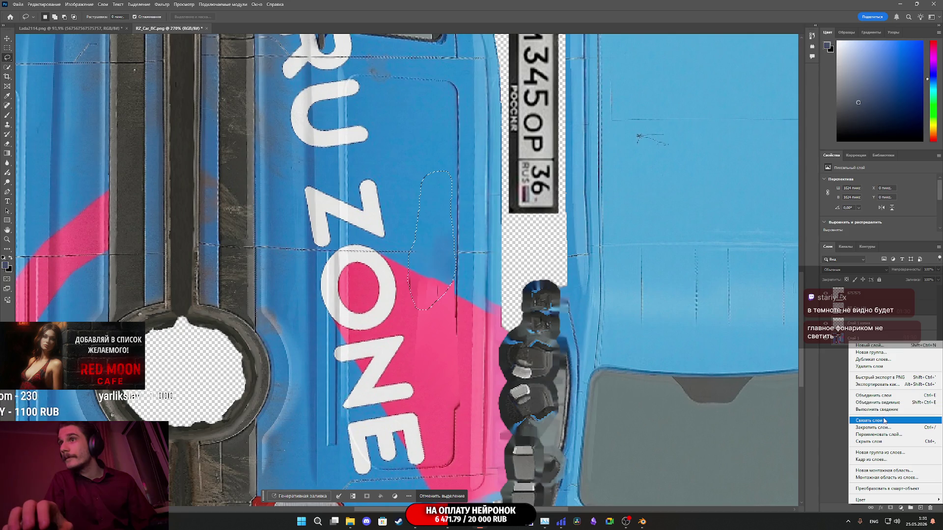
{"action": "left_click", "coordinate": [882, 397]}
Clear the lasso selection and ready the Clone Stamp tool beside the ZONE lettering.
{"action": "left_click", "coordinate": [441, 496]}
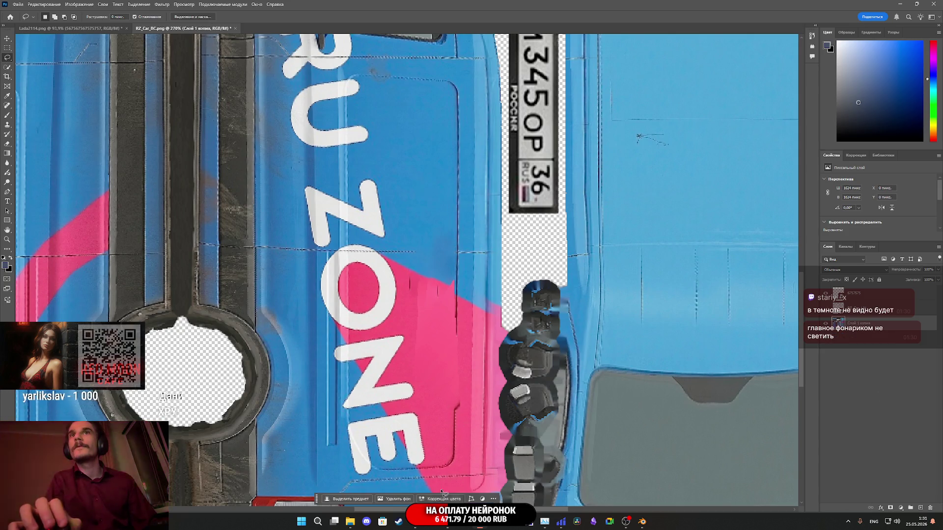
{"action": "scroll", "coordinate": [421, 241], "scroll_direction": "down", "scroll_amount": 4}
{"action": "scroll", "coordinate": [422, 246], "scroll_direction": "up", "scroll_amount": 7}
{"action": "scroll", "coordinate": [423, 247], "scroll_direction": "up", "scroll_amount": 1}
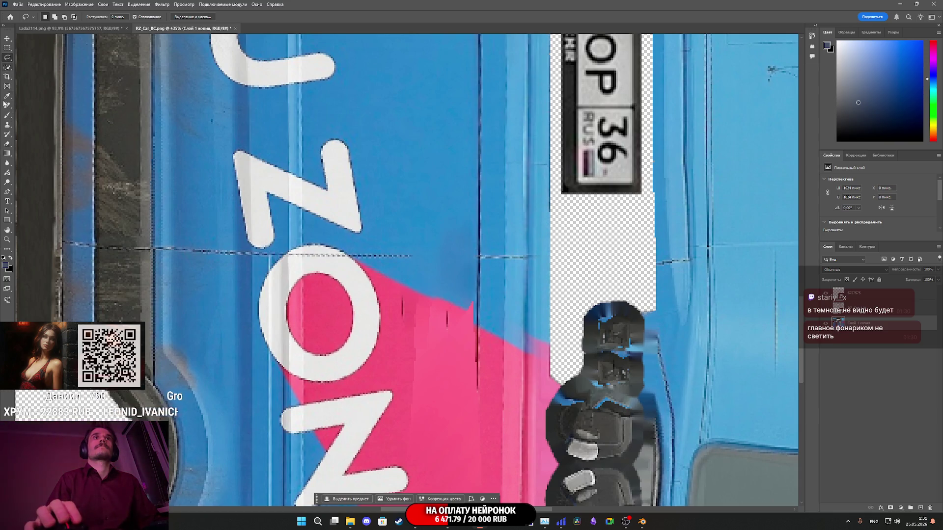
{"action": "left_click", "coordinate": [7, 126]}
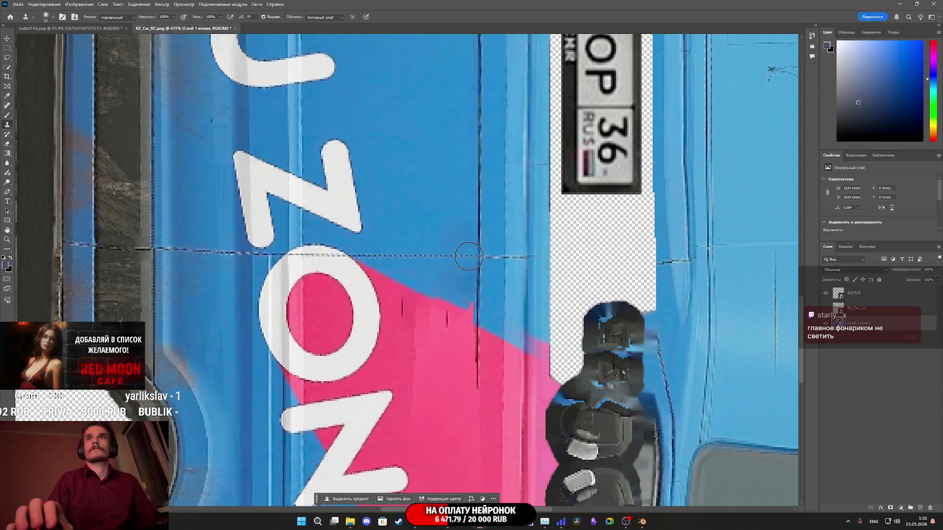
Zoom in and out around the dark streaks beside ZONE's N while cloning pink paint over them.
{"action": "scroll", "coordinate": [419, 240], "scroll_direction": "down", "scroll_amount": 4}
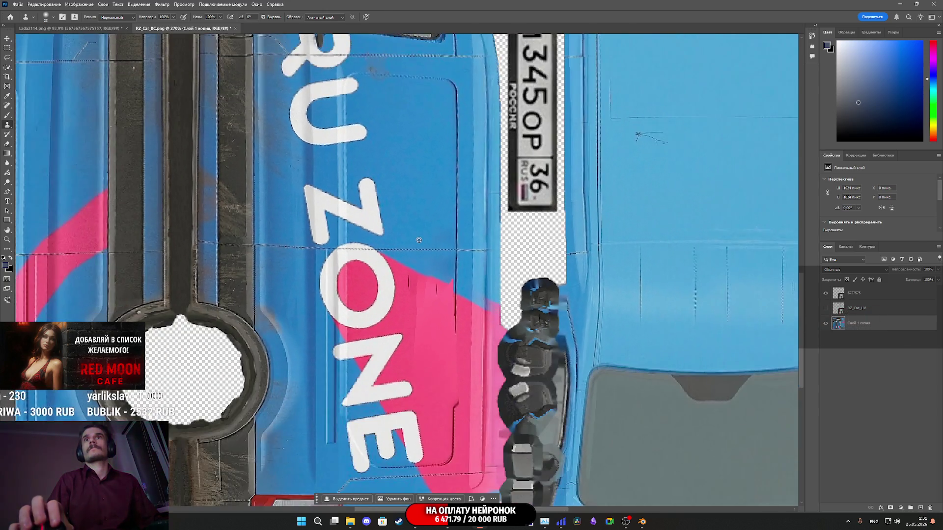
{"action": "scroll", "coordinate": [419, 240], "scroll_direction": "up", "scroll_amount": 3}
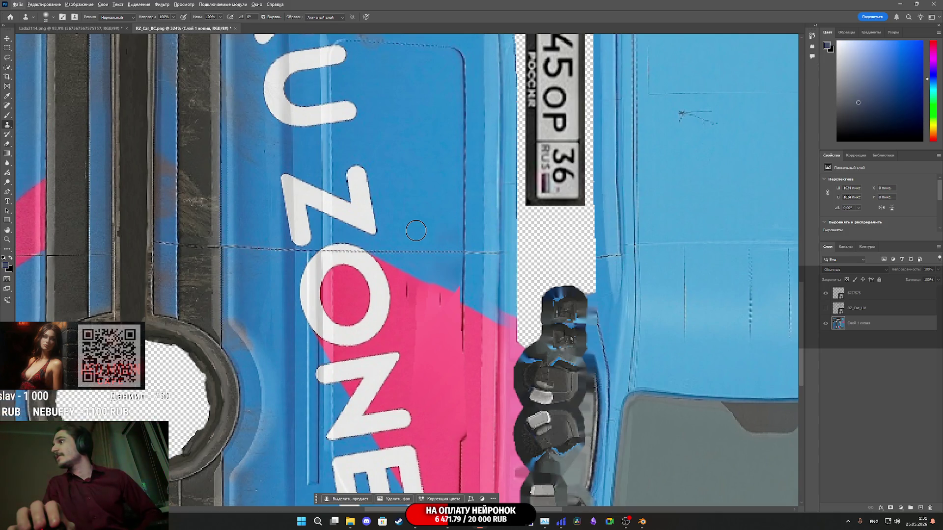
{"action": "scroll", "coordinate": [416, 231], "scroll_direction": "down", "scroll_amount": 6}
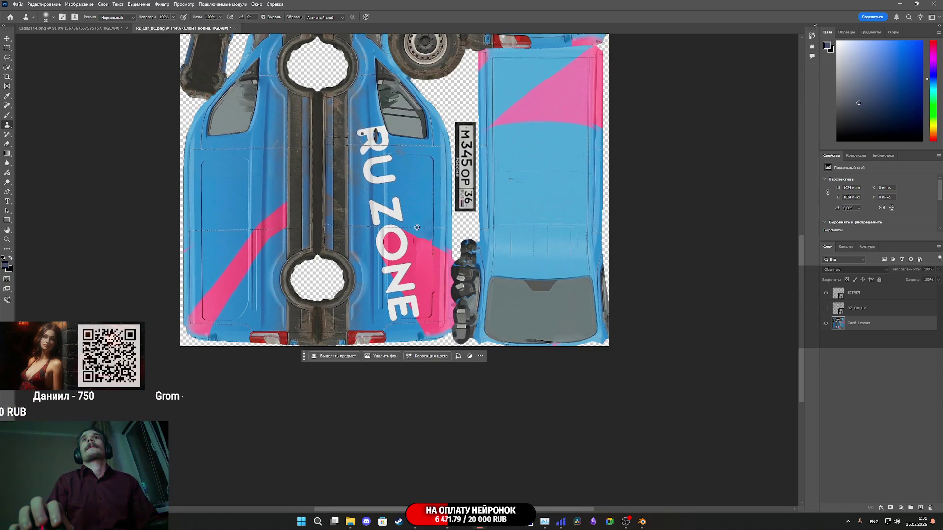
{"action": "scroll", "coordinate": [417, 228], "scroll_direction": "down", "scroll_amount": 2}
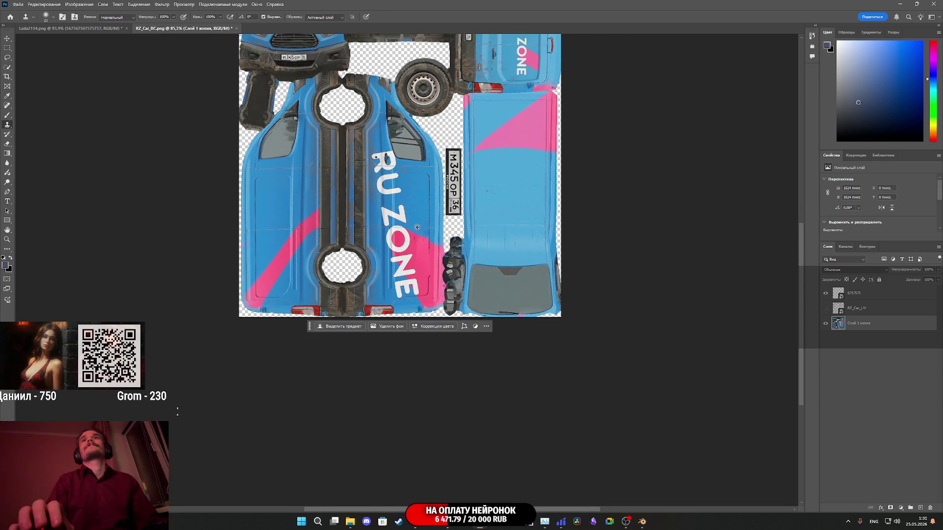
{"action": "scroll", "coordinate": [418, 228], "scroll_direction": "up", "scroll_amount": 7}
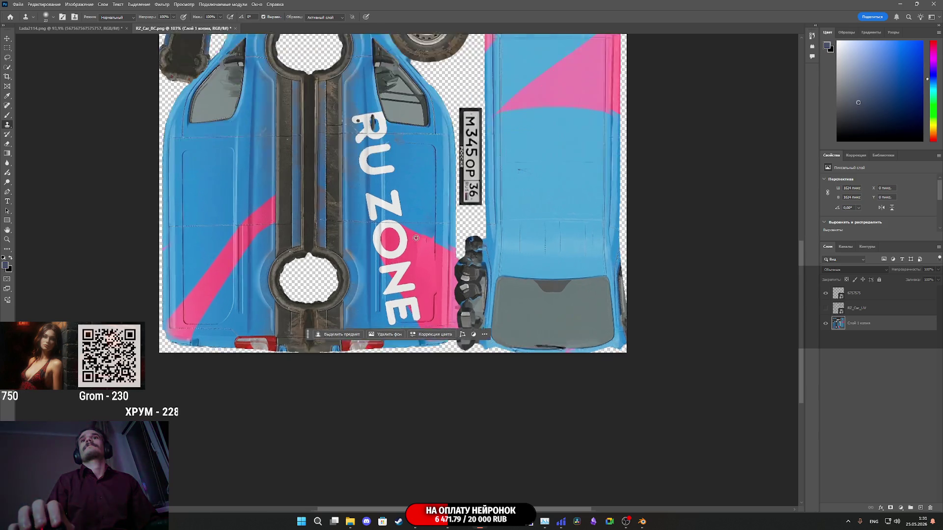
{"action": "scroll", "coordinate": [448, 244], "scroll_direction": "up", "scroll_amount": 2}
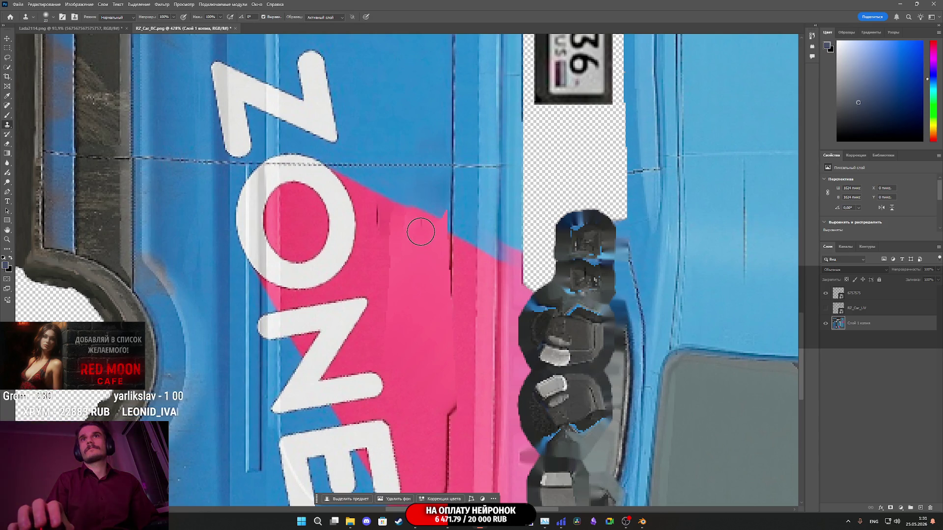
{"action": "scroll", "coordinate": [416, 306], "scroll_direction": "down", "scroll_amount": 5}
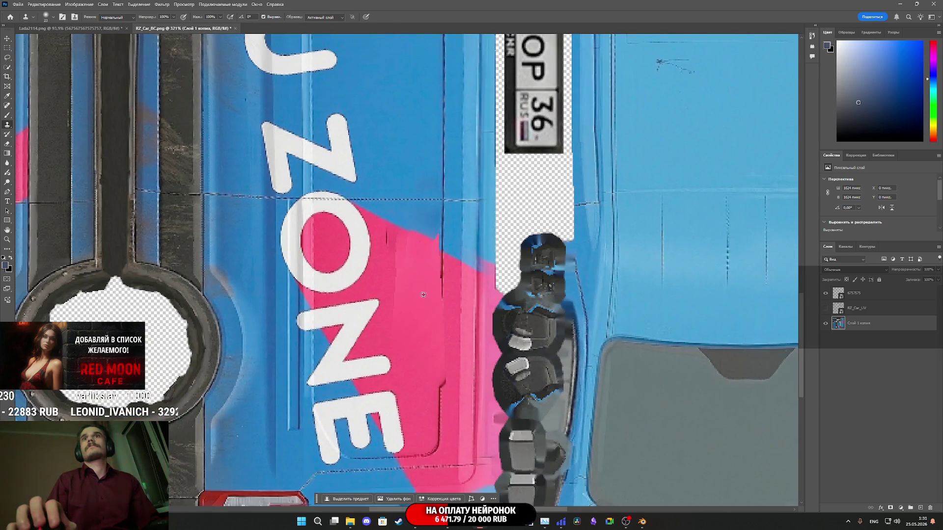
{"action": "scroll", "coordinate": [420, 295], "scroll_direction": "up", "scroll_amount": 5}
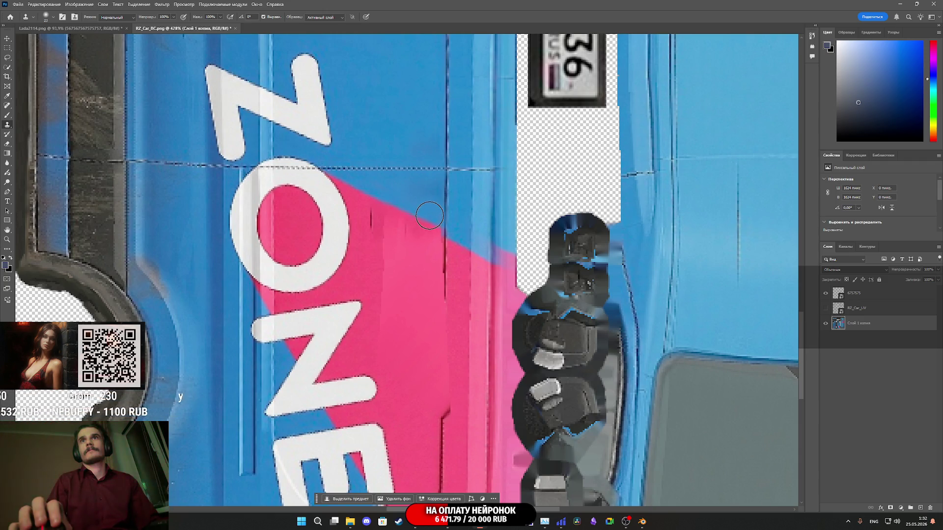
{"action": "scroll", "coordinate": [445, 283], "scroll_direction": "down", "scroll_amount": 3}
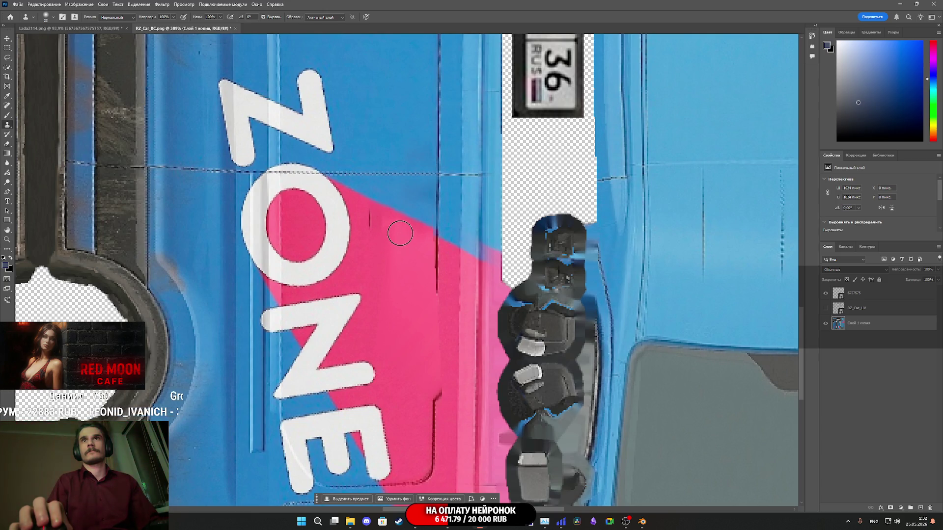
{"action": "scroll", "coordinate": [401, 326], "scroll_direction": "down", "scroll_amount": 3}
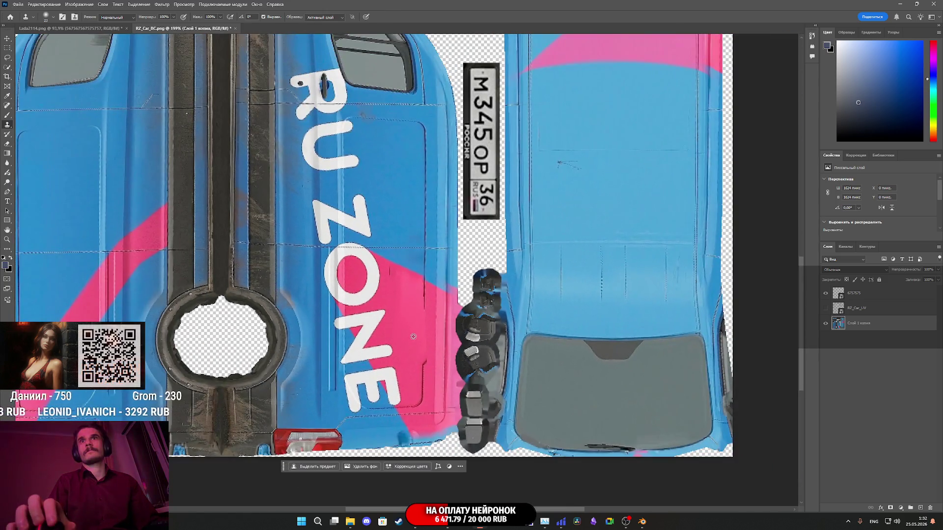
{"action": "scroll", "coordinate": [414, 337], "scroll_direction": "down", "scroll_amount": 2}
{"action": "scroll", "coordinate": [410, 330], "scroll_direction": "up", "scroll_amount": 2}
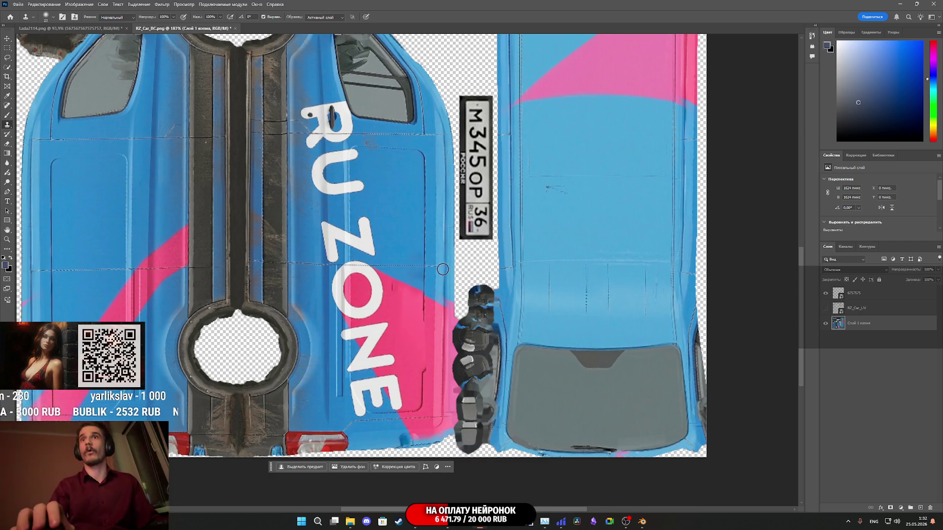
{"action": "scroll", "coordinate": [440, 272], "scroll_direction": "down", "scroll_amount": 1}
{"action": "scroll", "coordinate": [440, 272], "scroll_direction": "up", "scroll_amount": 1}
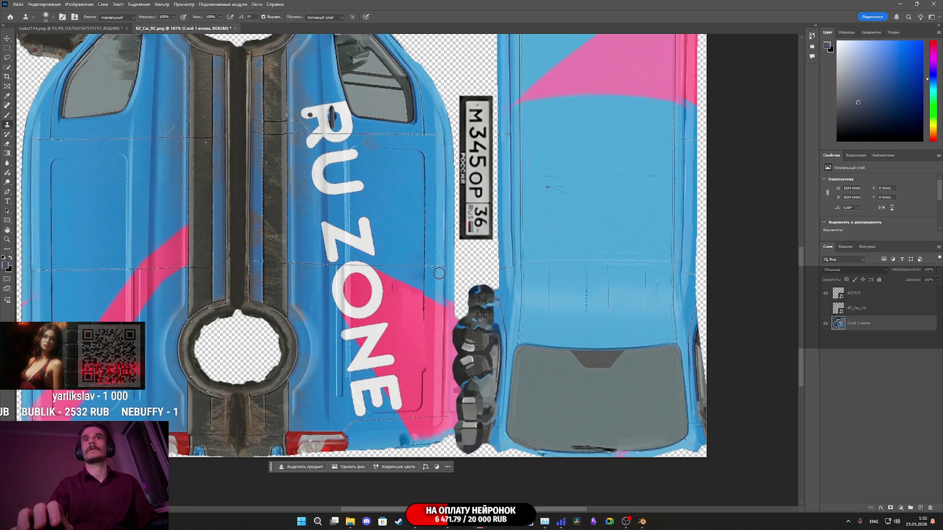
{"action": "scroll", "coordinate": [434, 293], "scroll_direction": "down", "scroll_amount": 2}
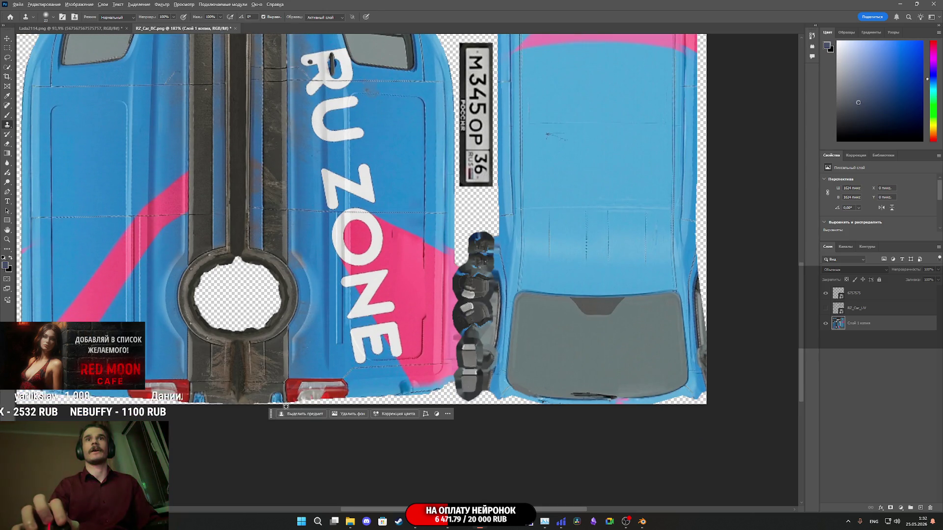
{"action": "scroll", "coordinate": [282, 405], "scroll_direction": "up", "scroll_amount": 2}
{"action": "scroll", "coordinate": [293, 397], "scroll_direction": "down", "scroll_amount": 3}
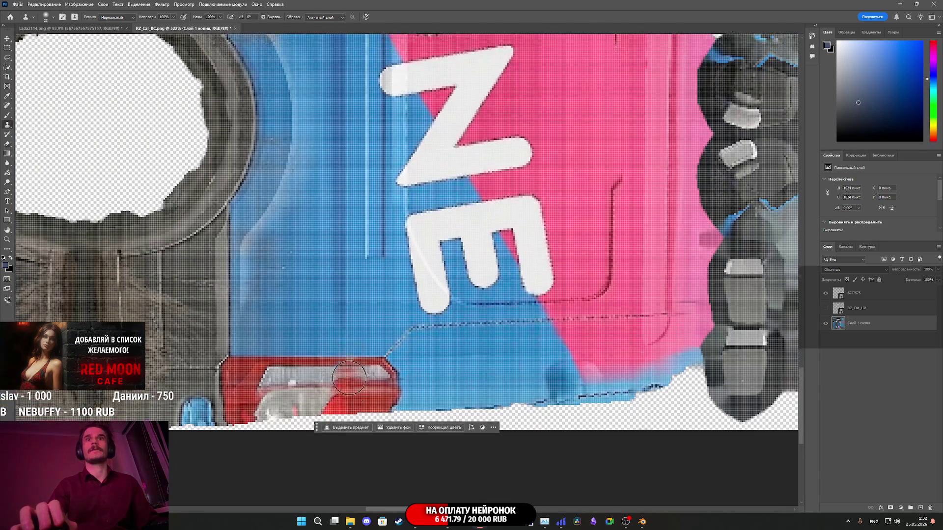
{"action": "scroll", "coordinate": [383, 354], "scroll_direction": "down", "scroll_amount": 2}
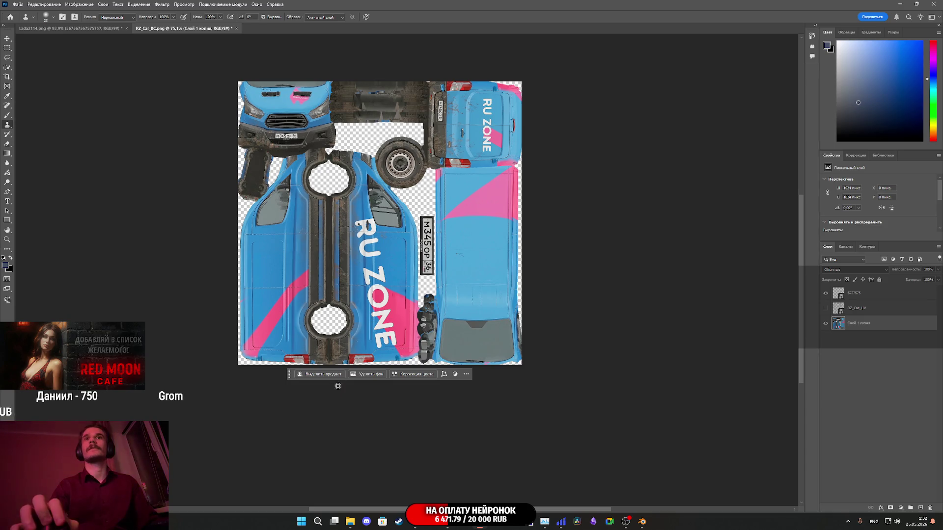
{"action": "scroll", "coordinate": [348, 372], "scroll_direction": "up", "scroll_amount": 2}
{"action": "scroll", "coordinate": [348, 372], "scroll_direction": "up", "scroll_amount": 3}
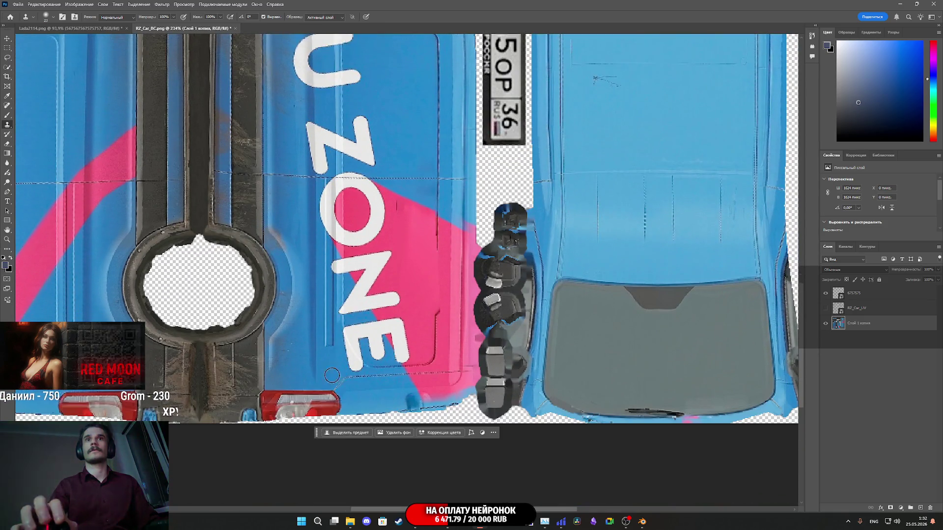
{"action": "scroll", "coordinate": [294, 387], "scroll_direction": "up", "scroll_amount": 4}
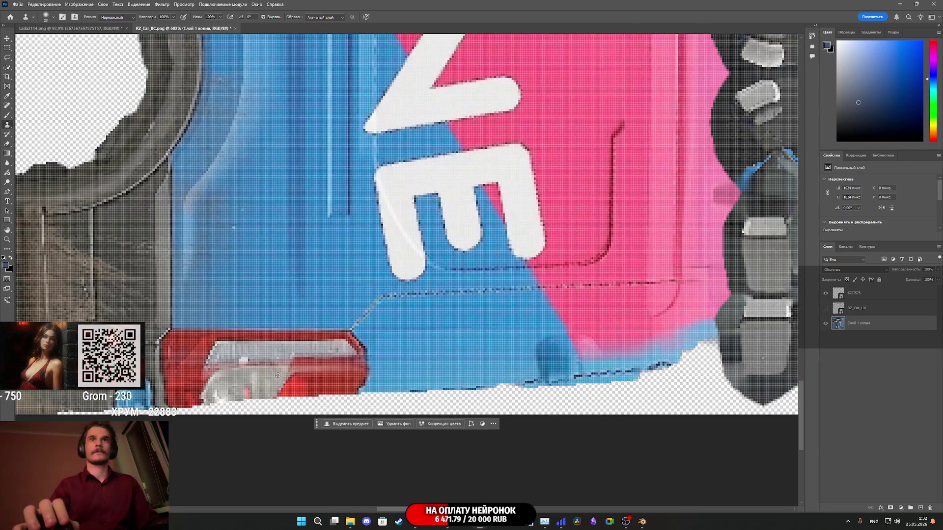
{"action": "scroll", "coordinate": [278, 369], "scroll_direction": "down", "scroll_amount": 1}
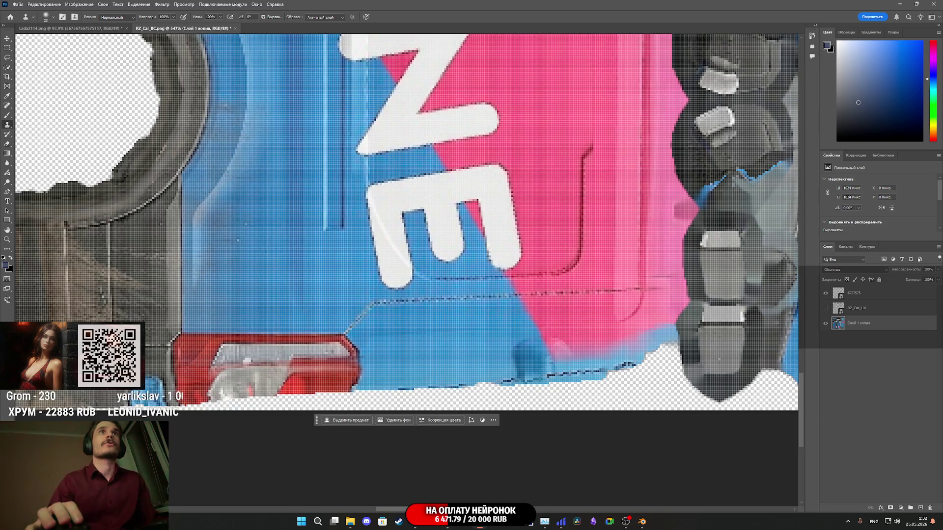
{"action": "scroll", "coordinate": [296, 330], "scroll_direction": "down", "scroll_amount": 5}
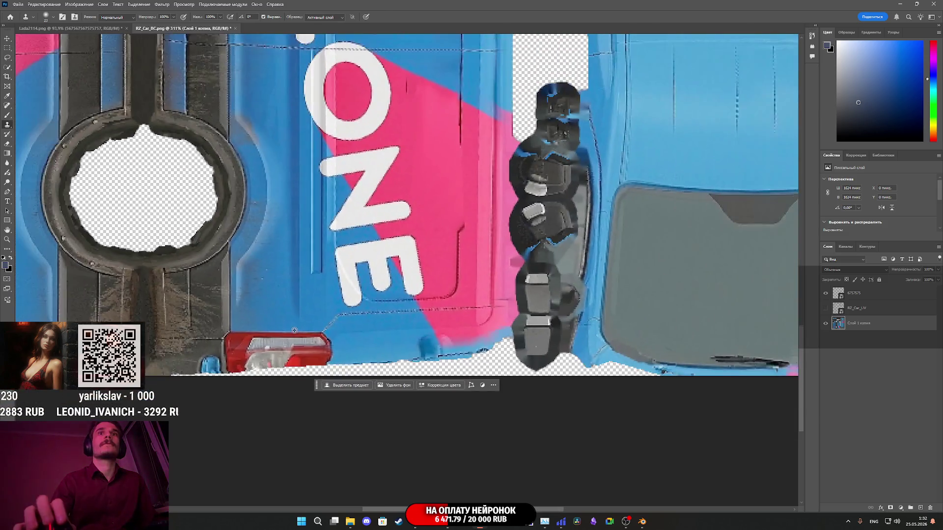
Export the texture from Photoshop as a 1024×1024 PNG, overwriting RZ_Car_BC.png.
{"action": "left_click", "coordinate": [17, 6]}
{"action": "mouse_move", "coordinate": [98, 133]}
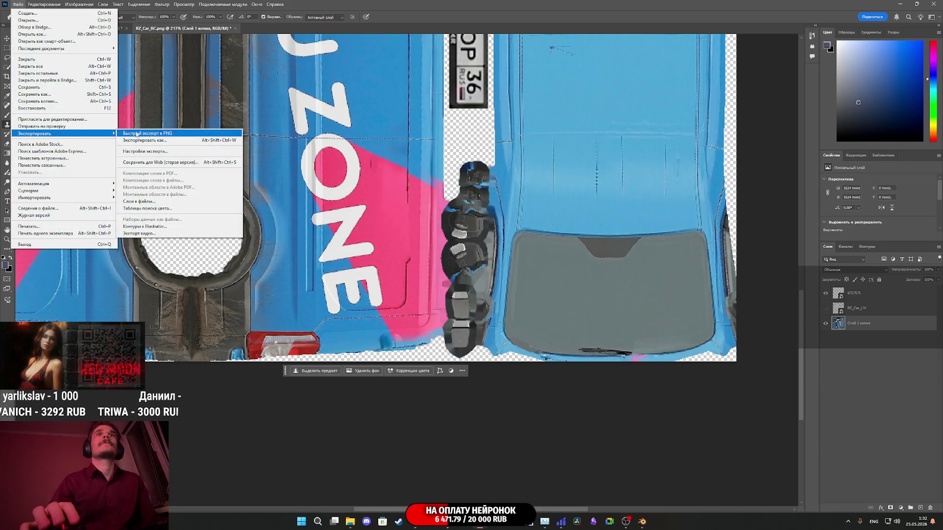
{"action": "left_click", "coordinate": [143, 140]}
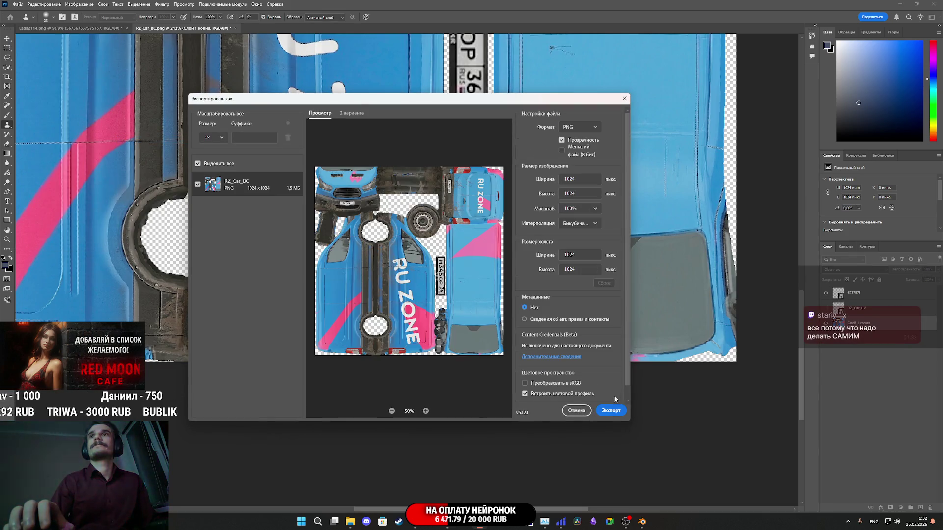
{"action": "left_click", "coordinate": [612, 411]}
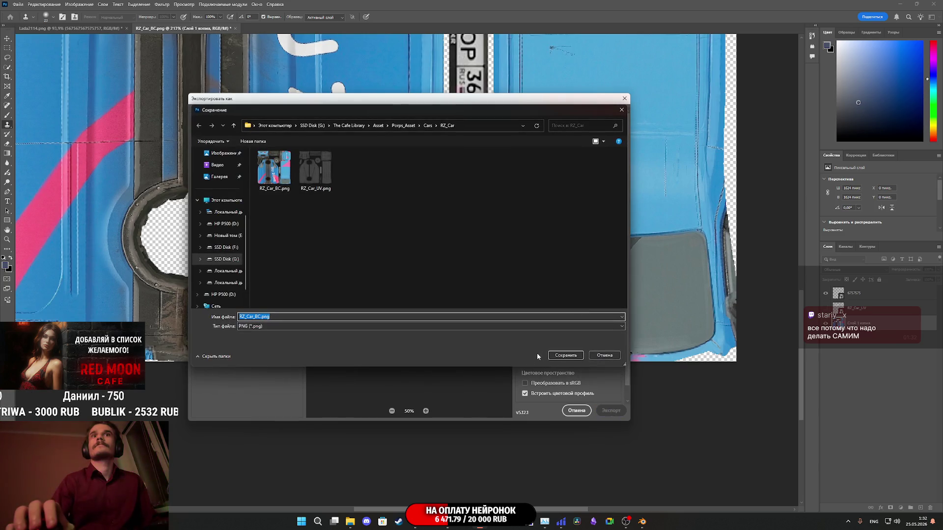
{"action": "left_click", "coordinate": [571, 356]}
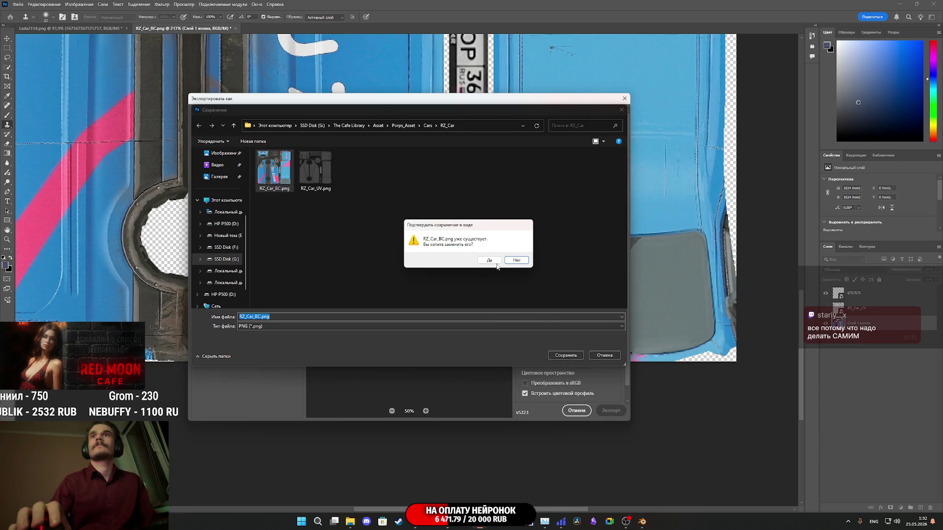
{"action": "left_click", "coordinate": [495, 263]}
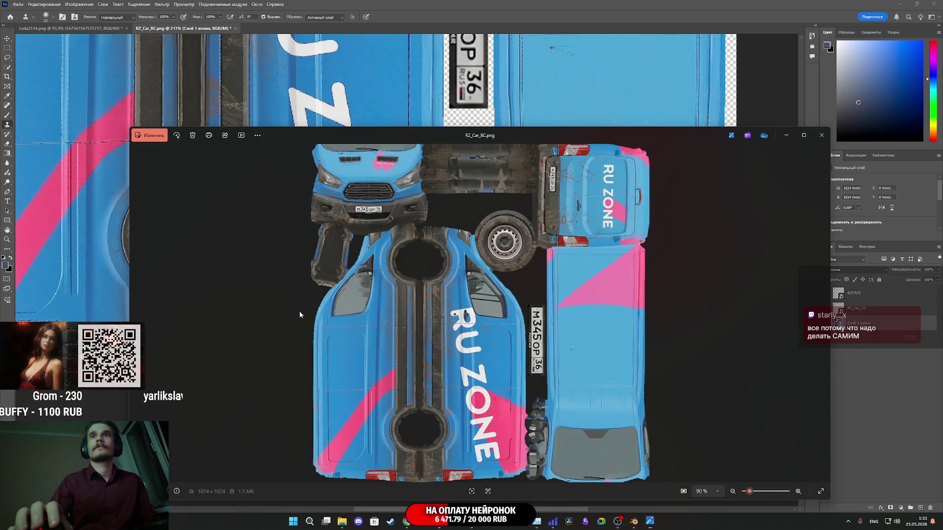
{"action": "left_click", "coordinate": [165, 138]}
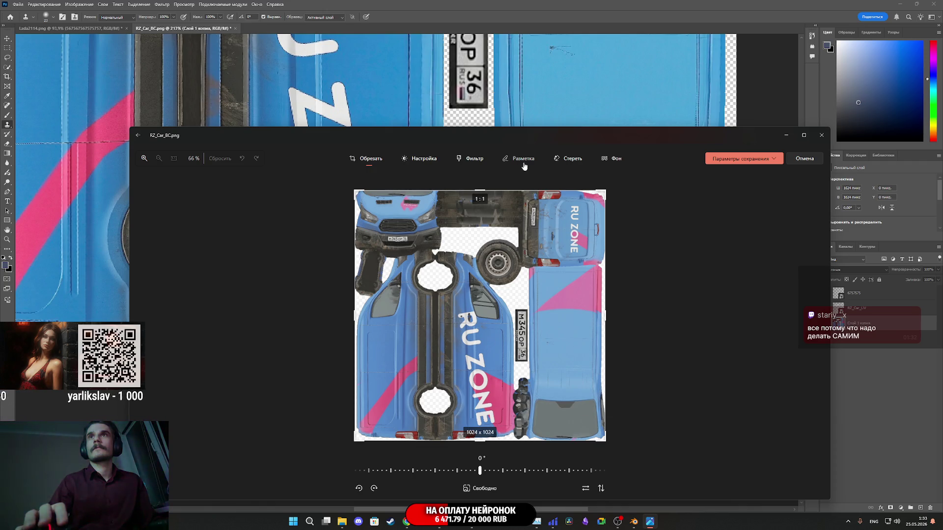
Use Generative Erase to brush out the grey patches across the tail light.
{"action": "left_click", "coordinate": [570, 159]}
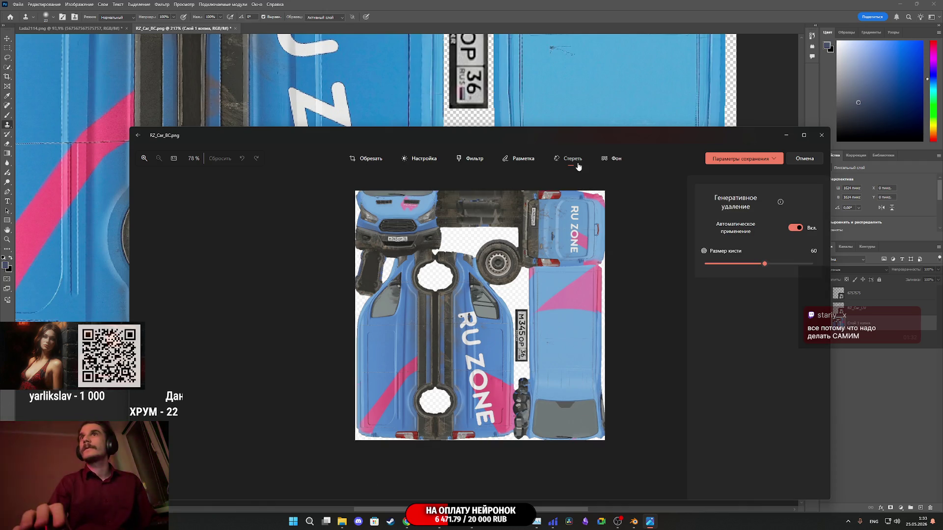
{"action": "scroll", "coordinate": [402, 427], "scroll_direction": "up", "scroll_amount": 5}
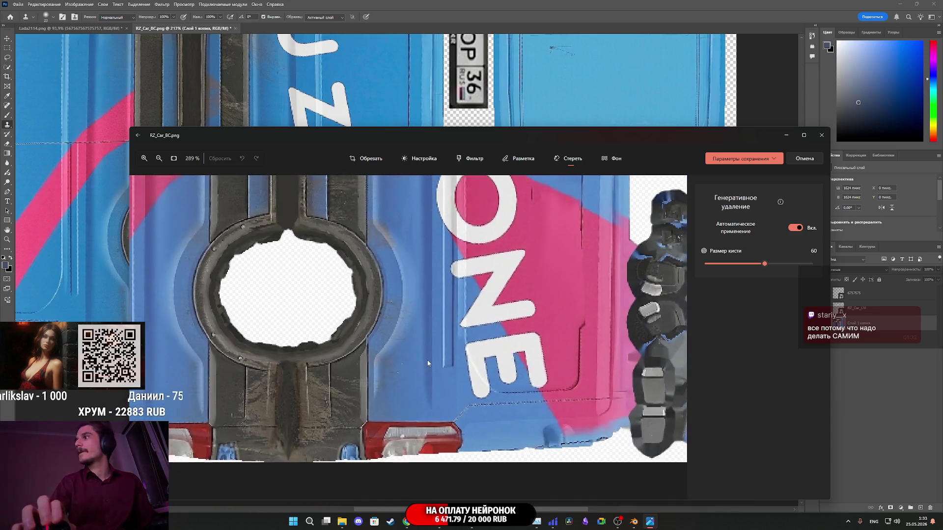
{"action": "scroll", "coordinate": [492, 315], "scroll_direction": "up", "scroll_amount": 3}
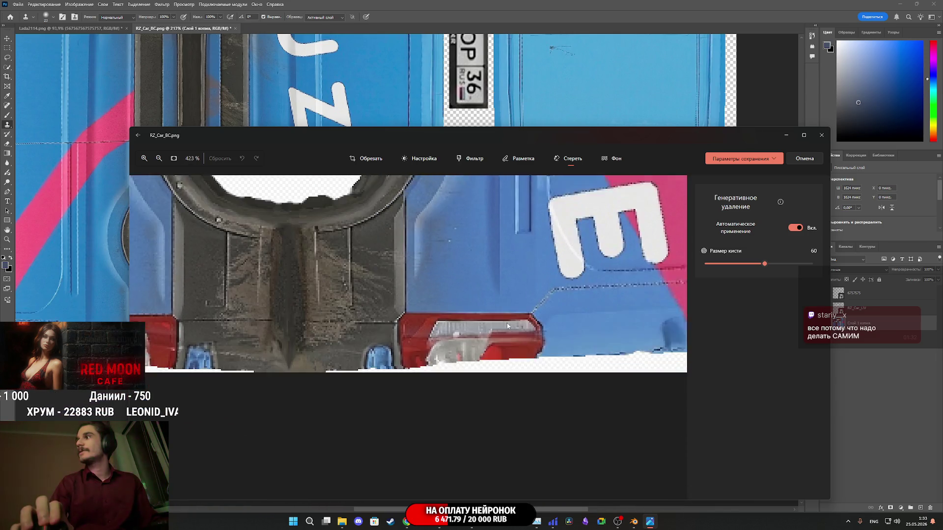
{"action": "scroll", "coordinate": [520, 318], "scroll_direction": "up", "scroll_amount": 3}
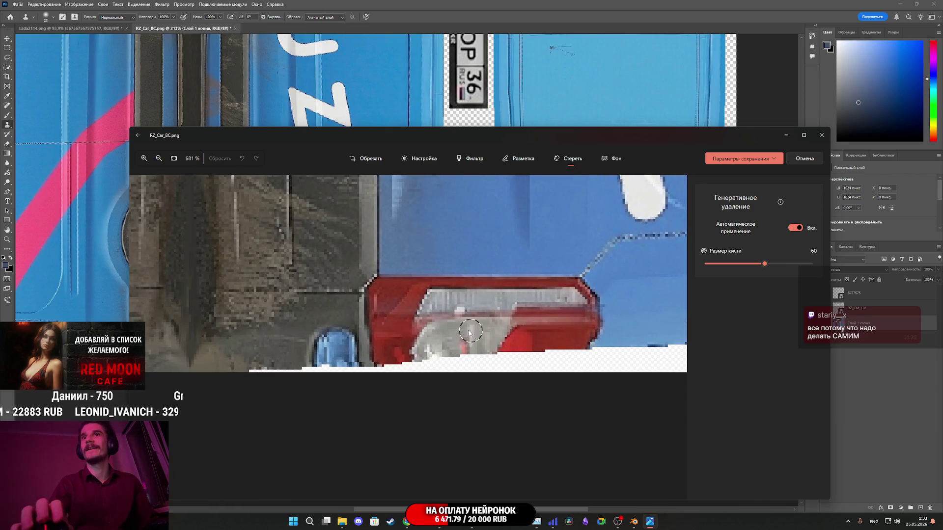
{"action": "scroll", "coordinate": [426, 336], "scroll_direction": "up", "scroll_amount": 1}
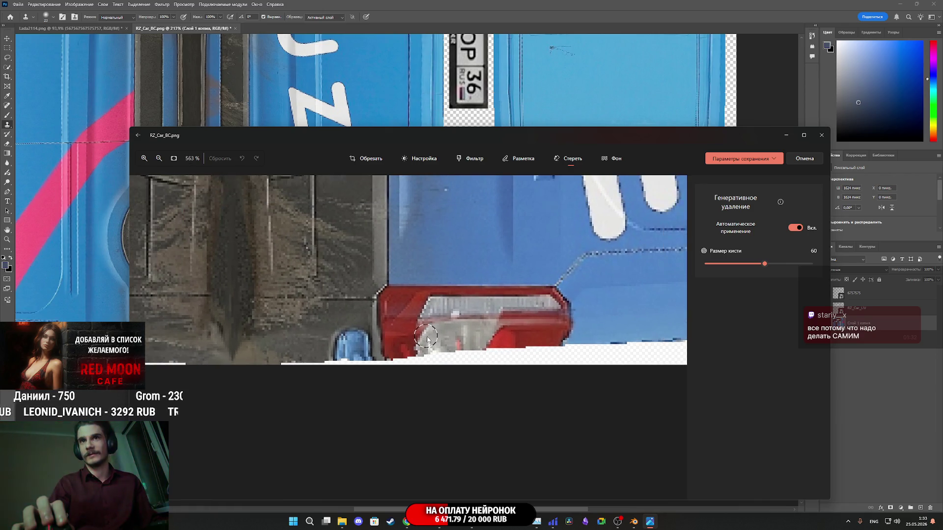
{"action": "scroll", "coordinate": [428, 339], "scroll_direction": "up", "scroll_amount": 2}
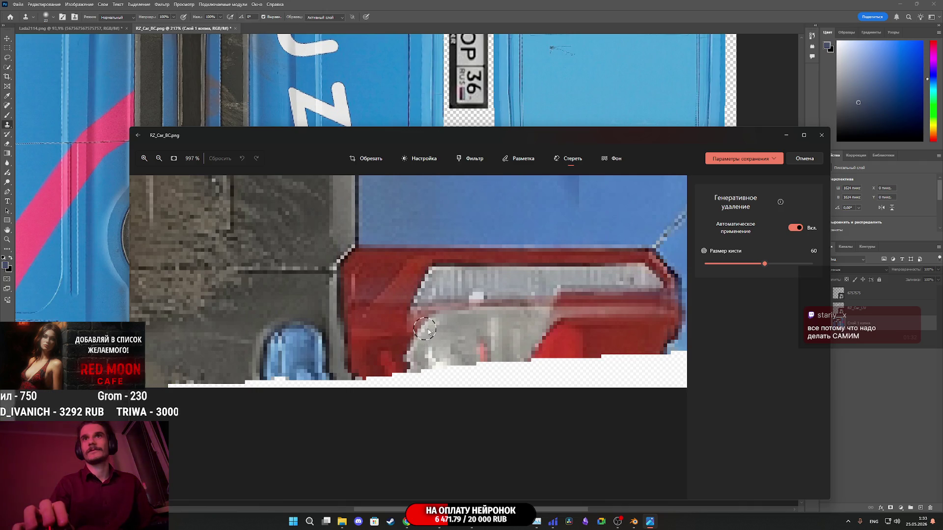
{"action": "left_click_drag", "start_coordinate": [451, 311], "coordinate": [436, 313]}
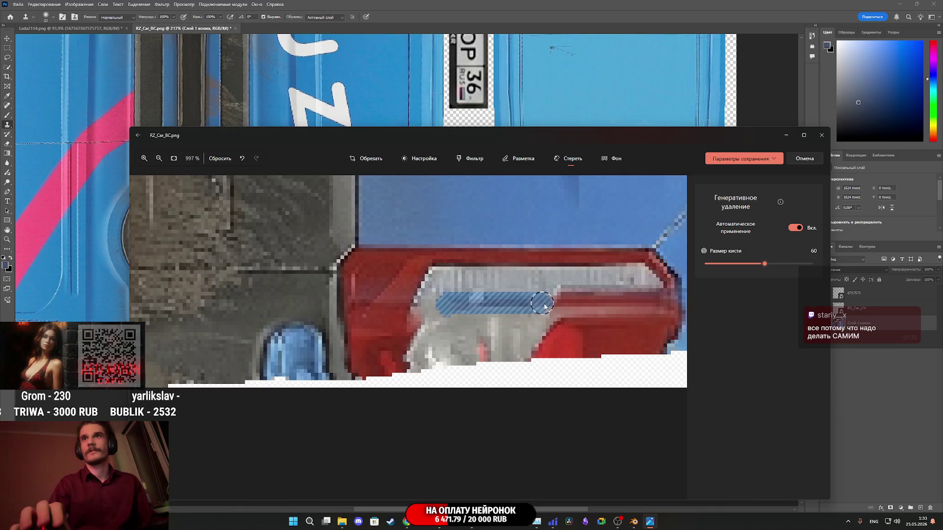
{"action": "scroll", "coordinate": [488, 303], "scroll_direction": "down", "scroll_amount": 10}
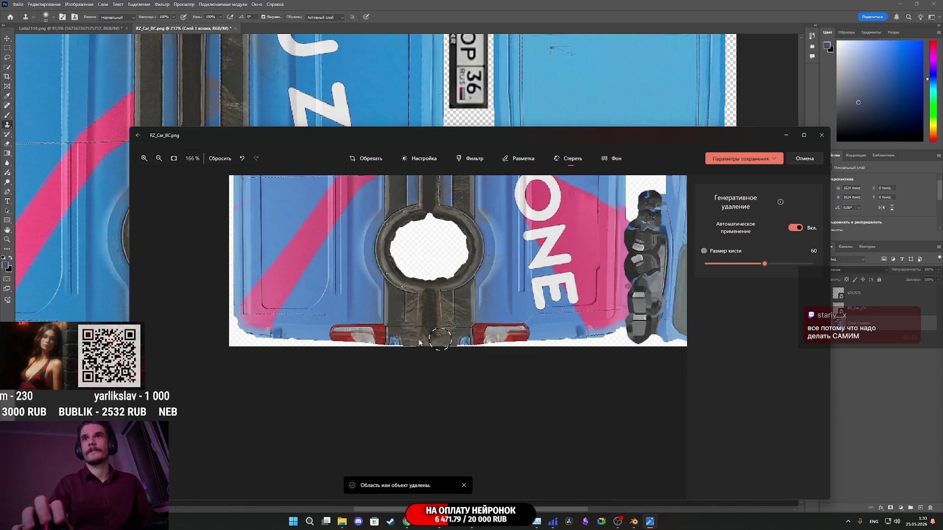
{"action": "scroll", "coordinate": [488, 303], "scroll_direction": "up", "scroll_amount": 10}
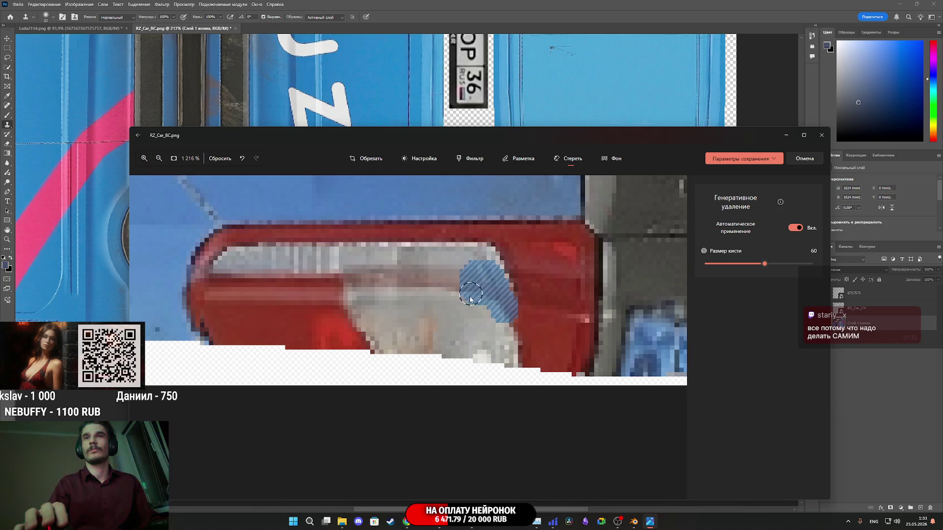
{"action": "mouse_move", "coordinate": [403, 273]}
{"action": "left_mouse_down"}
{"action": "mouse_move", "coordinate": [354, 273]}
{"action": "mouse_move", "coordinate": [358, 295]}
{"action": "mouse_move", "coordinate": [388, 303]}
{"action": "mouse_move", "coordinate": [425, 293]}
{"action": "left_mouse_up"}
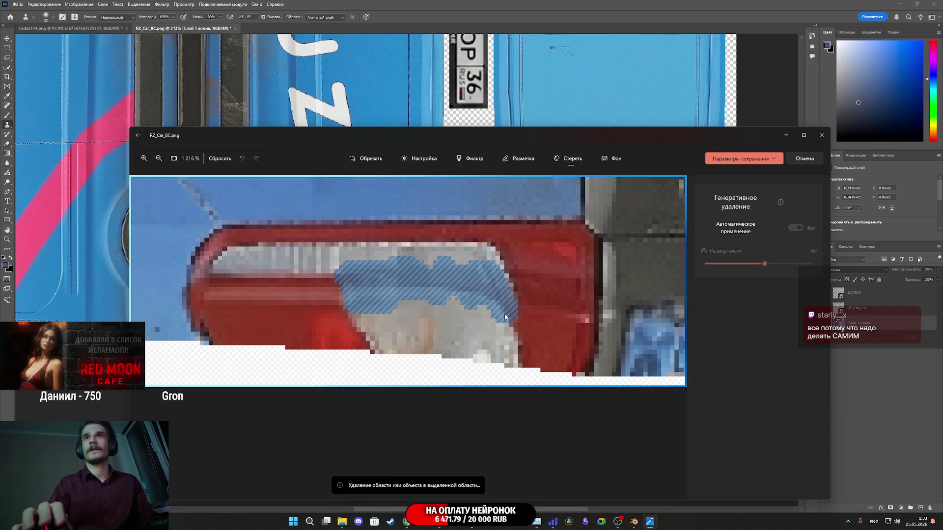
Erase the leftover grey spots on the tail light and save the edited RZ_Car_BC.png.
{"action": "scroll", "coordinate": [505, 317], "scroll_direction": "down", "scroll_amount": 3}
{"action": "scroll", "coordinate": [506, 317], "scroll_direction": "down", "scroll_amount": 2}
{"action": "scroll", "coordinate": [447, 317], "scroll_direction": "up", "scroll_amount": 4}
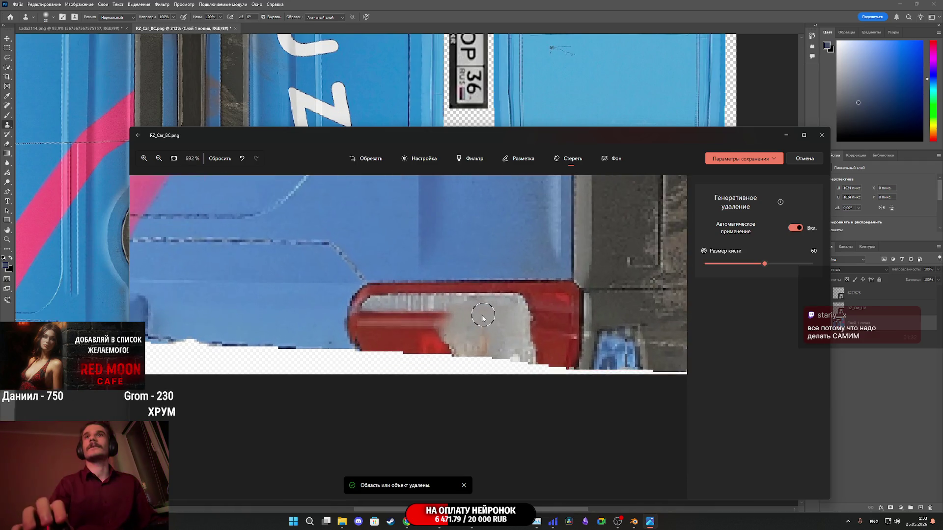
{"action": "left_click", "coordinate": [434, 310]}
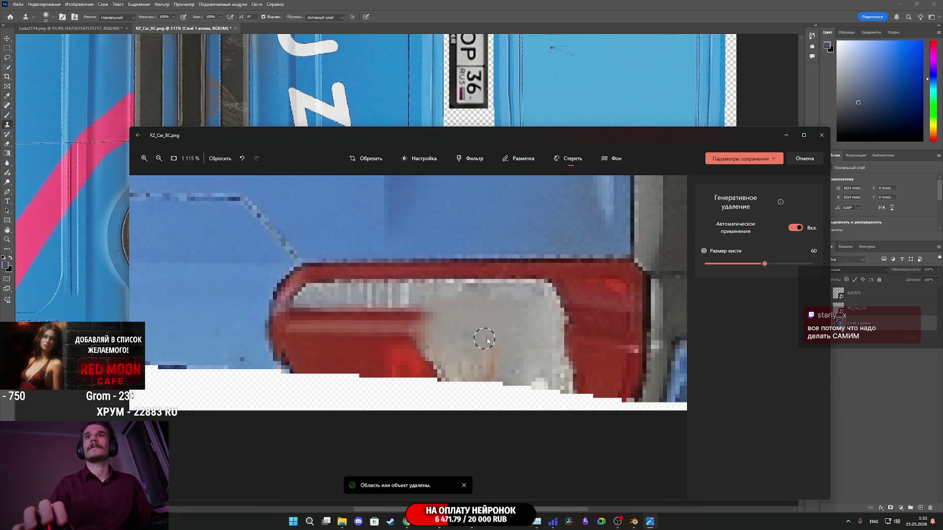
{"action": "scroll", "coordinate": [493, 338], "scroll_direction": "down", "scroll_amount": 10}
{"action": "scroll", "coordinate": [492, 338], "scroll_direction": "down", "scroll_amount": 2}
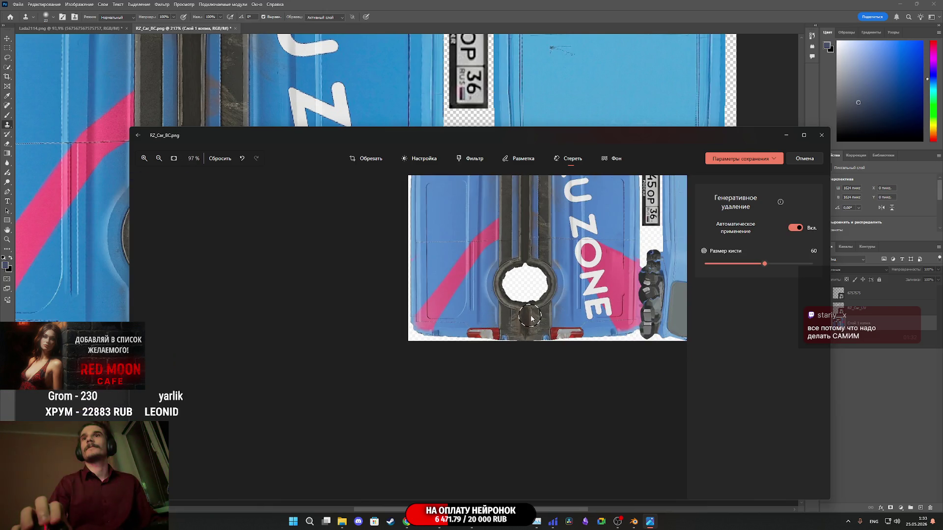
{"action": "scroll", "coordinate": [545, 339], "scroll_direction": "up", "scroll_amount": 8}
{"action": "scroll", "coordinate": [488, 309], "scroll_direction": "up", "scroll_amount": 2}
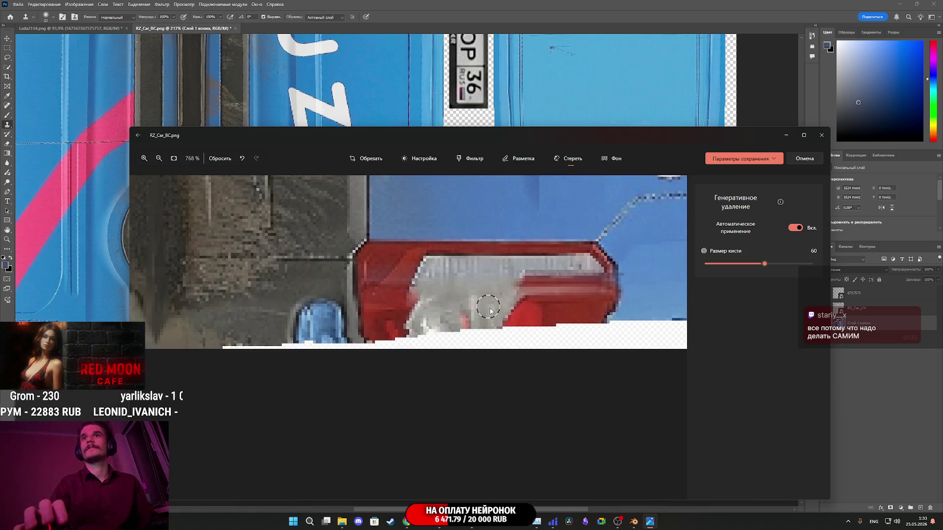
{"action": "left_click", "coordinate": [514, 291]}
{"action": "left_click", "coordinate": [513, 283]}
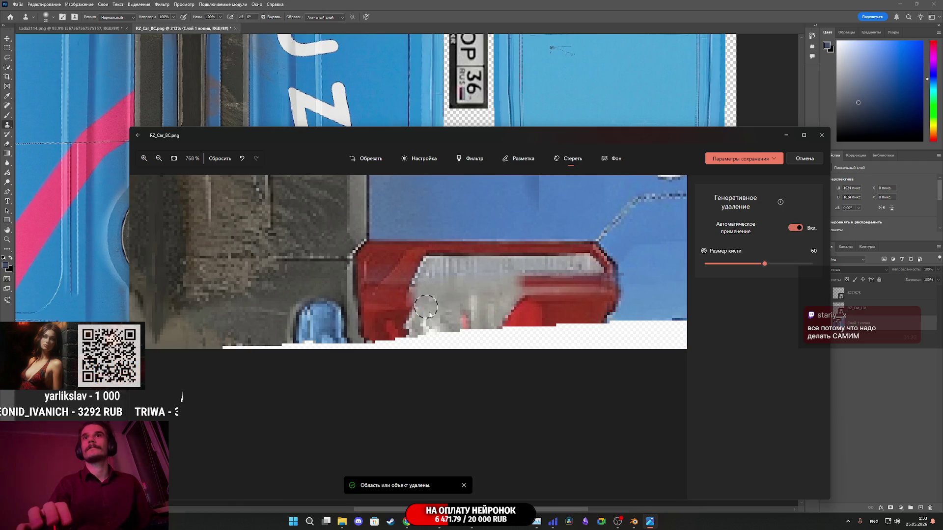
{"action": "scroll", "coordinate": [427, 314], "scroll_direction": "down", "scroll_amount": 4}
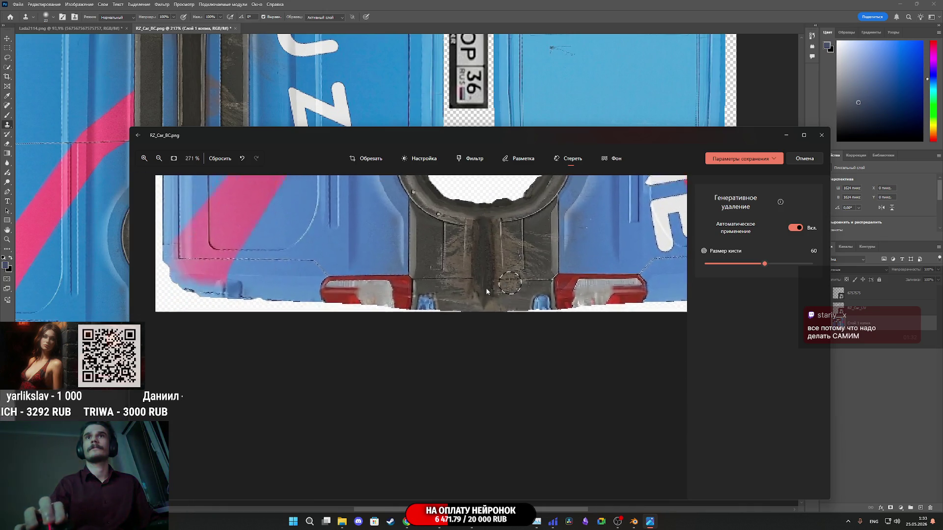
{"action": "scroll", "coordinate": [369, 324], "scroll_direction": "up", "scroll_amount": 2}
{"action": "left_click", "coordinate": [344, 323]}
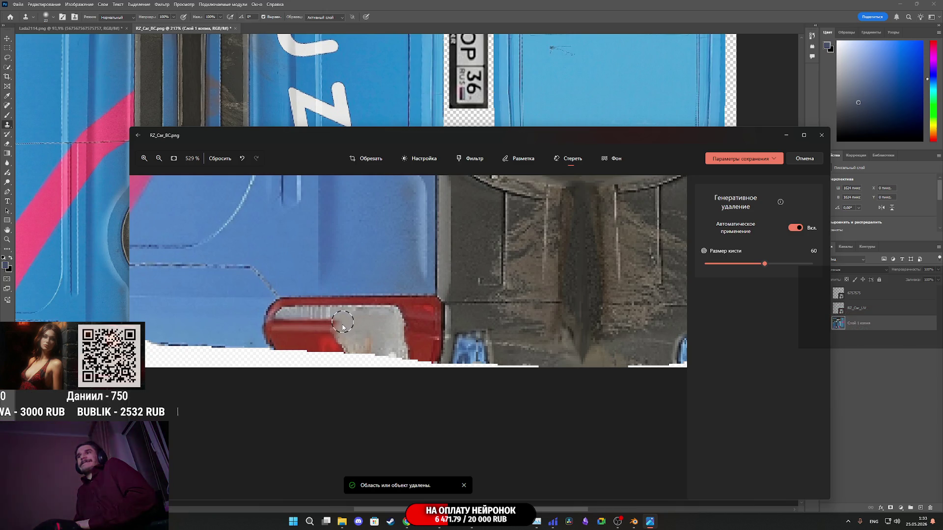
{"action": "left_click", "coordinate": [772, 159]}
{"action": "left_click", "coordinate": [736, 185]}
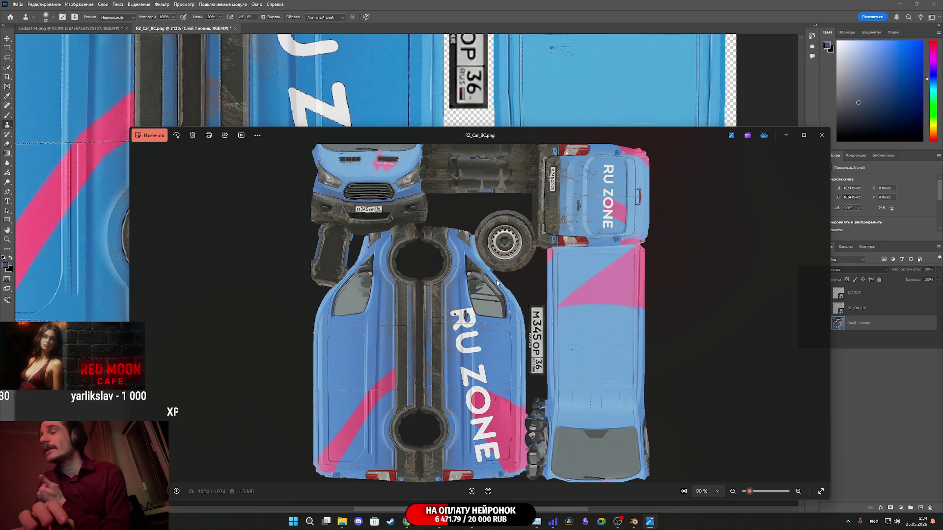
Close the Photos viewer to return to the RZ_Car_BC.png canvas in Photoshop.
{"action": "left_click", "coordinate": [822, 135]}
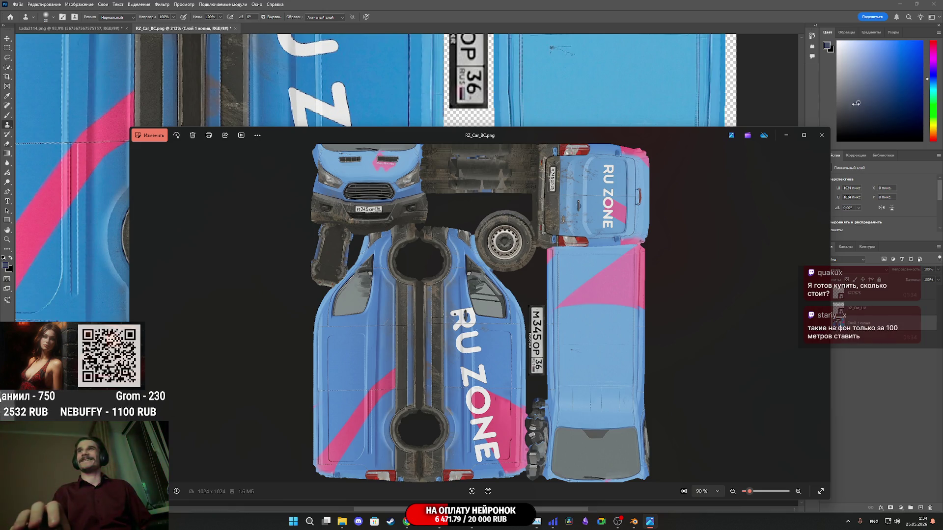
{"action": "left_click", "coordinate": [822, 136]}
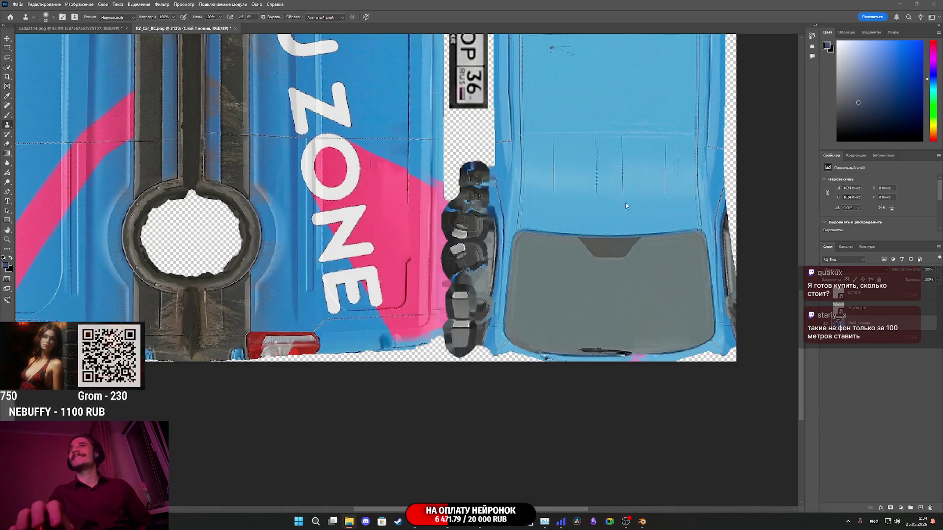
{"action": "scroll", "coordinate": [524, 188], "scroll_direction": "up", "scroll_amount": 1}
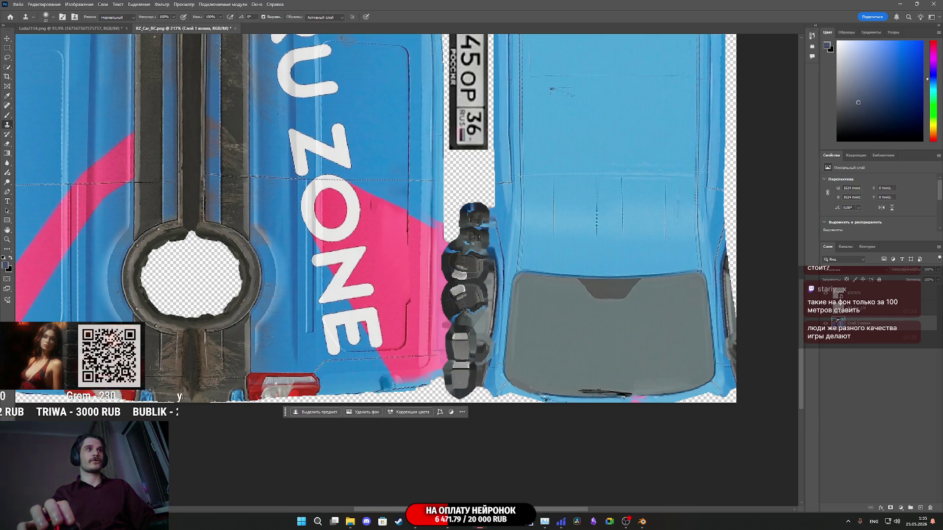
{"action": "key", "text": "alt+Tab"}
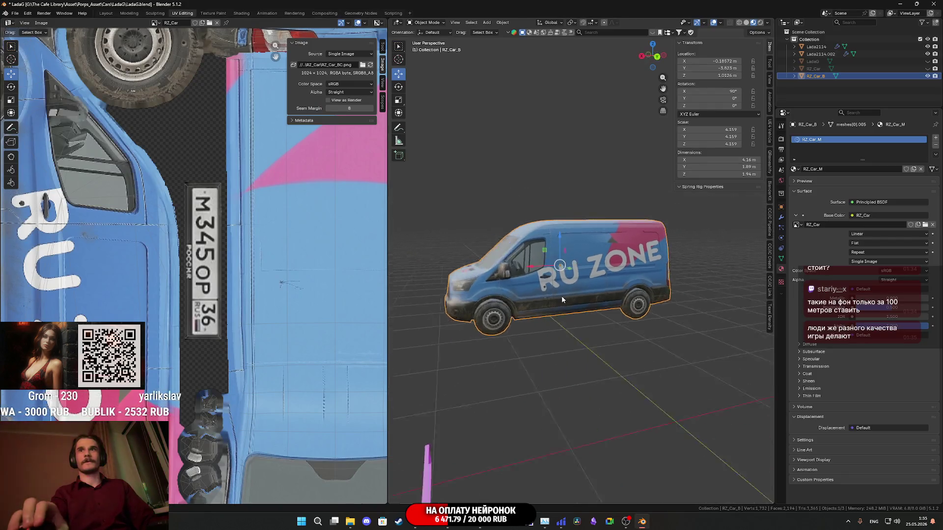
Refresh the RZ_Car image texture by duplicating and deleting its node in Shading.
{"action": "left_click", "coordinate": [241, 13]}
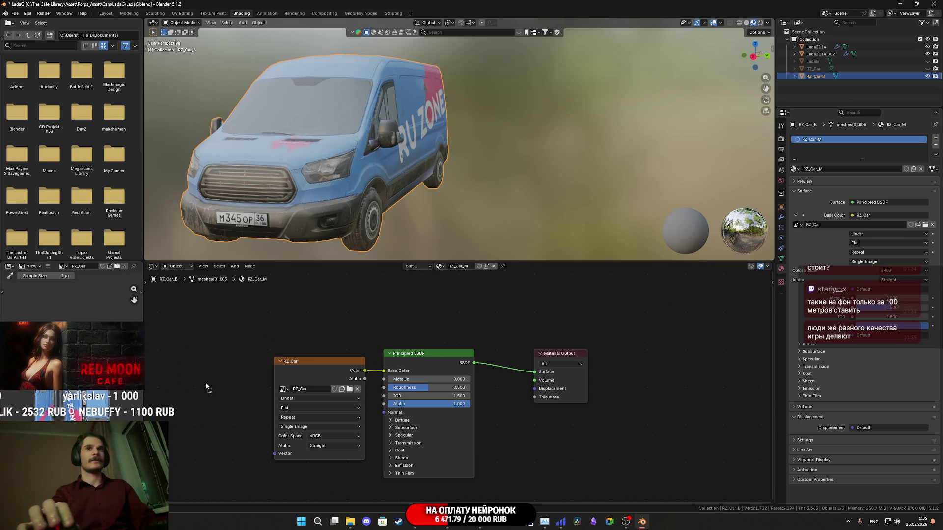
{"action": "key", "text": "shift+d"}
{"action": "left_click_drag", "start_coordinate": [240, 378], "coordinate": [218, 381]}
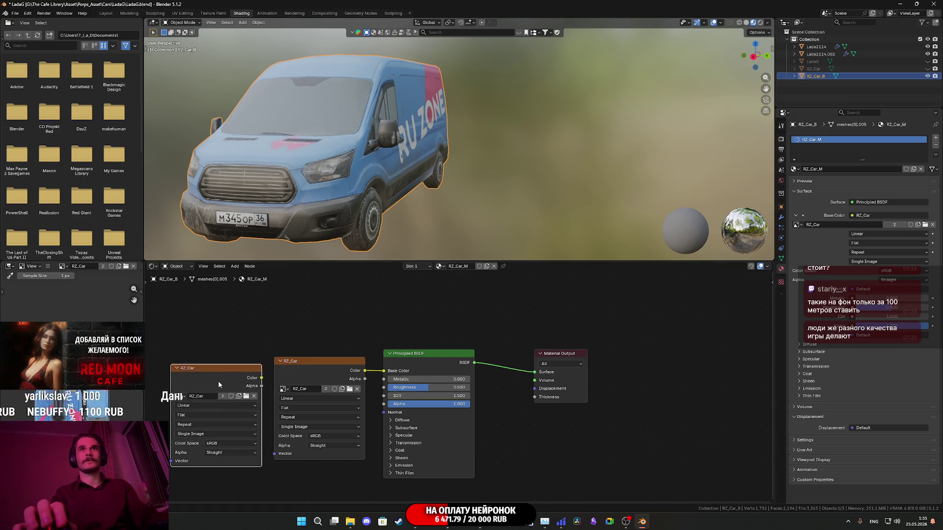
{"action": "key", "text": "Delete"}
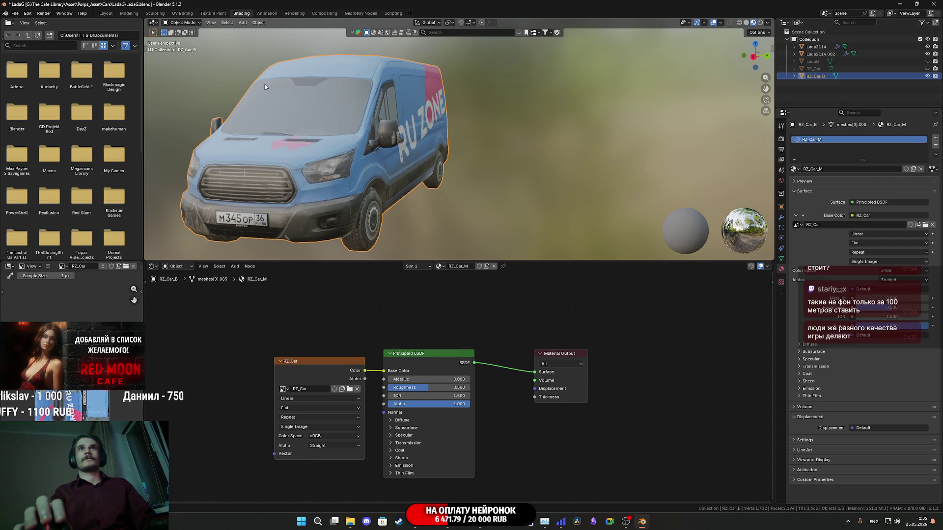
{"action": "left_click", "coordinate": [106, 14]}
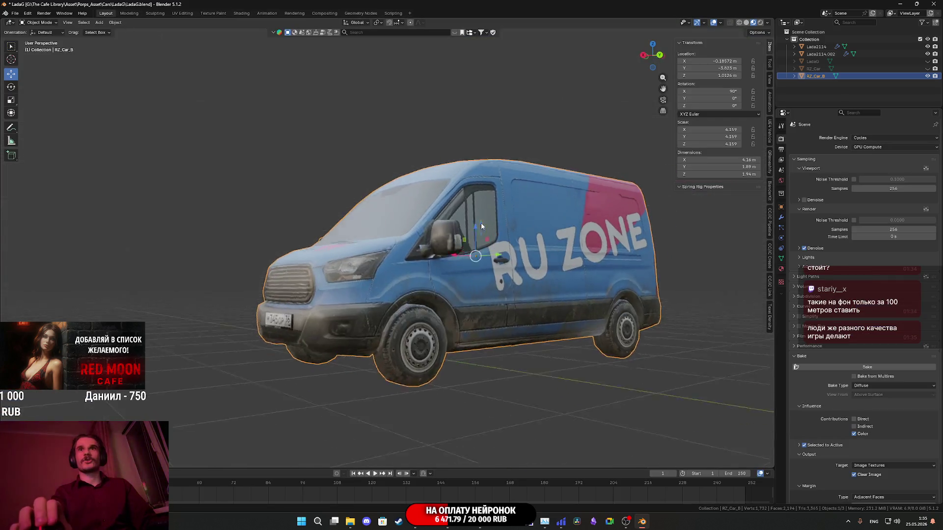
Orbit around the van to check the cleaned tail lights from front and rear quarters.
{"action": "mouse_move", "coordinate": [570, 362]}
{"action": "left_mouse_down"}
{"action": "mouse_move", "coordinate": [579, 352]}
{"action": "mouse_move", "coordinate": [614, 350]}
{"action": "mouse_move", "coordinate": [480, 353]}
{"action": "left_mouse_up"}
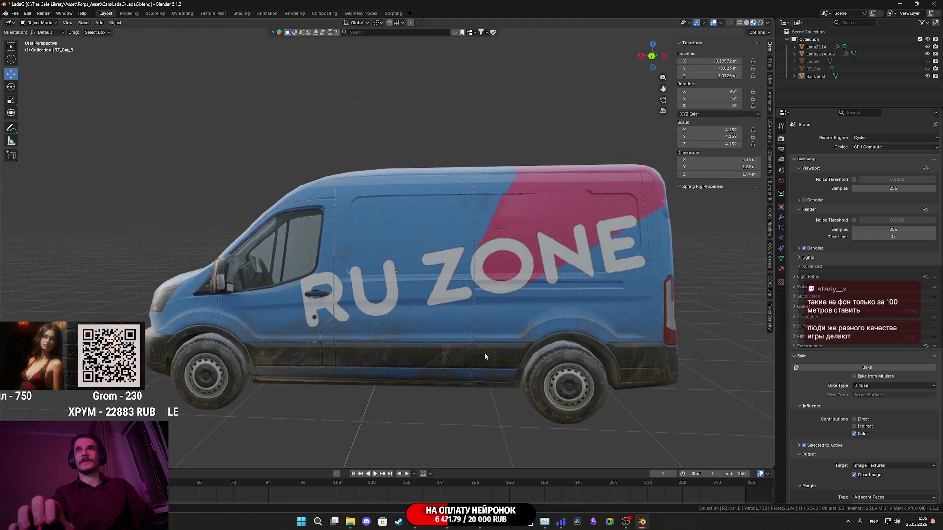
{"action": "scroll", "coordinate": [480, 353], "scroll_direction": "up", "scroll_amount": 6}
{"action": "scroll", "coordinate": [452, 353], "scroll_direction": "down", "scroll_amount": 4}
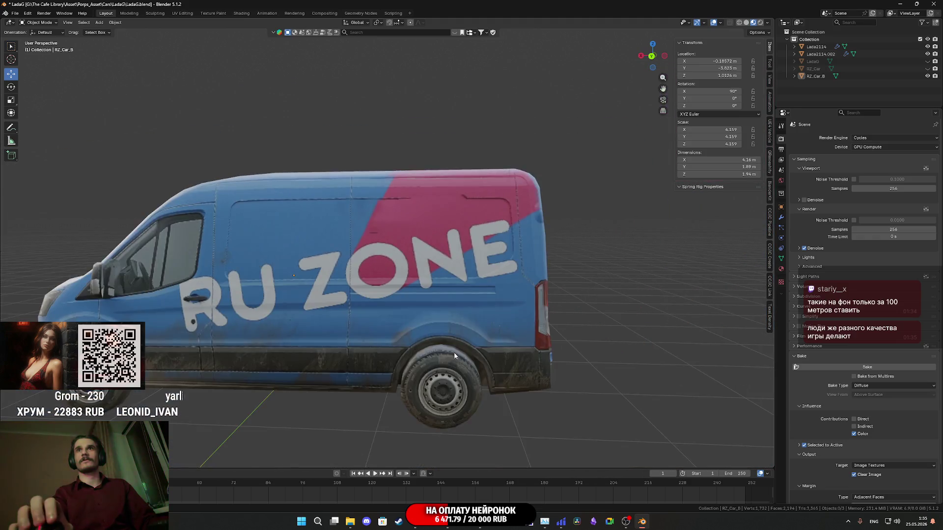
{"action": "scroll", "coordinate": [458, 344], "scroll_direction": "up", "scroll_amount": 4}
{"action": "scroll", "coordinate": [472, 344], "scroll_direction": "down", "scroll_amount": 3}
{"action": "mouse_move", "coordinate": [467, 344]}
{"action": "left_mouse_down"}
{"action": "mouse_move", "coordinate": [359, 346]}
{"action": "mouse_move", "coordinate": [343, 331]}
{"action": "mouse_move", "coordinate": [346, 340]}
{"action": "left_mouse_up"}
{"action": "scroll", "coordinate": [346, 340], "scroll_direction": "up", "scroll_amount": 4}
{"action": "scroll", "coordinate": [346, 340], "scroll_direction": "down", "scroll_amount": 5}
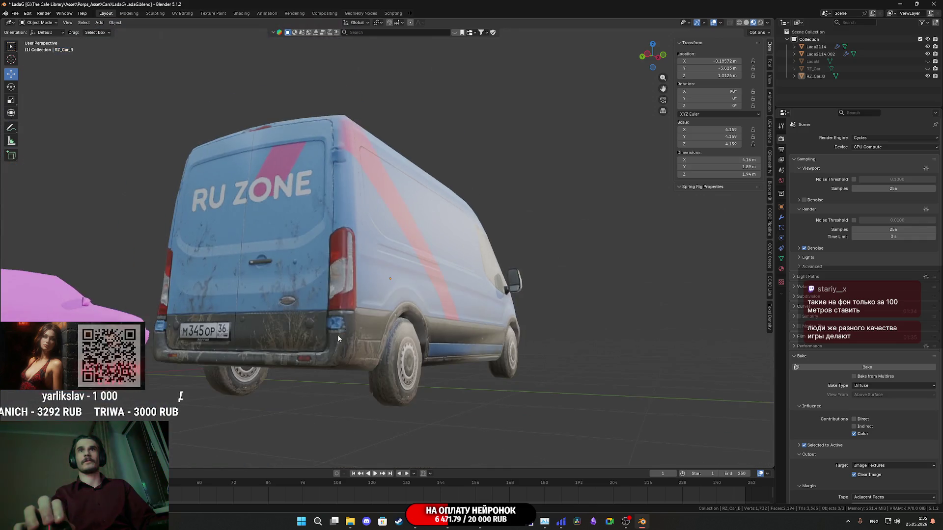
{"action": "scroll", "coordinate": [337, 334], "scroll_direction": "up", "scroll_amount": 2}
{"action": "left_click_drag", "start_coordinate": [310, 349], "coordinate": [415, 341]}
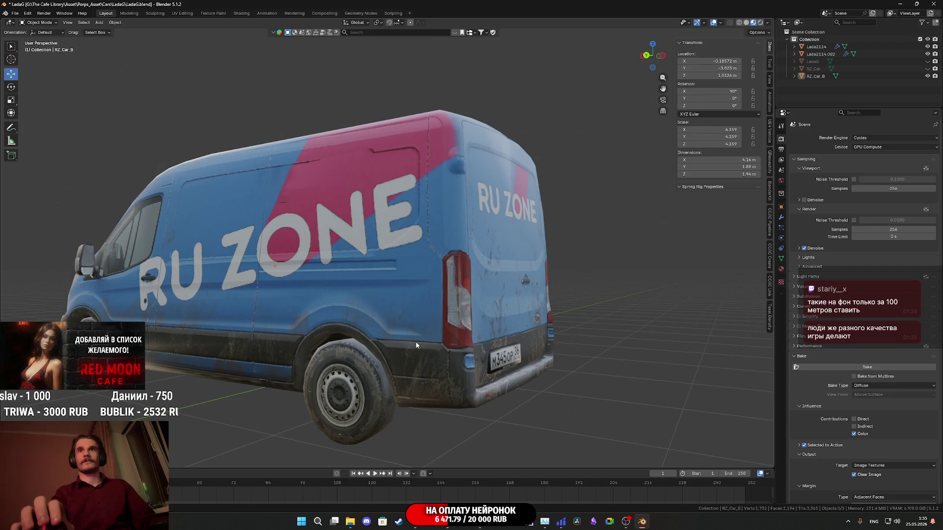
{"action": "scroll", "coordinate": [416, 347], "scroll_direction": "up", "scroll_amount": 3}
{"action": "scroll", "coordinate": [436, 349], "scroll_direction": "down", "scroll_amount": 2}
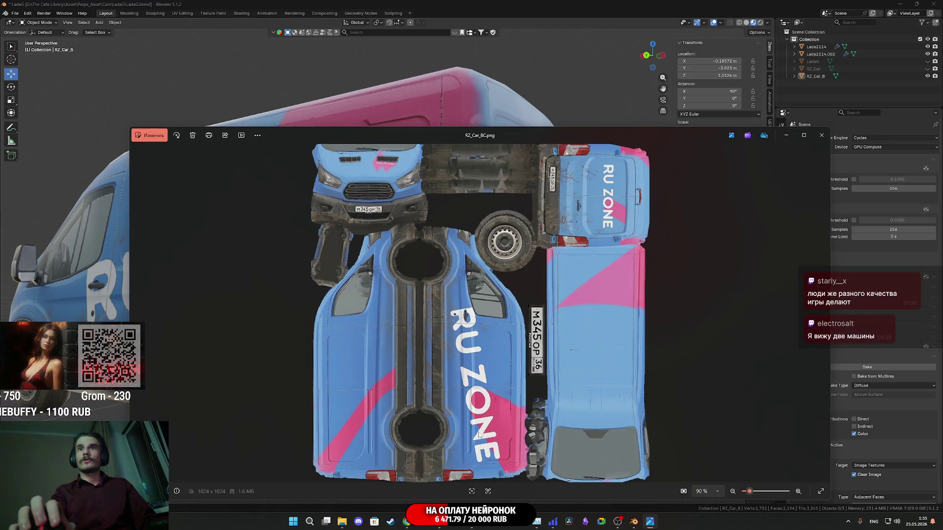
Open RZ_Car_BC.png in the Photos editor and brush Generative Erase over the taillight seam.
{"action": "scroll", "coordinate": [582, 243], "scroll_direction": "up", "scroll_amount": 5}
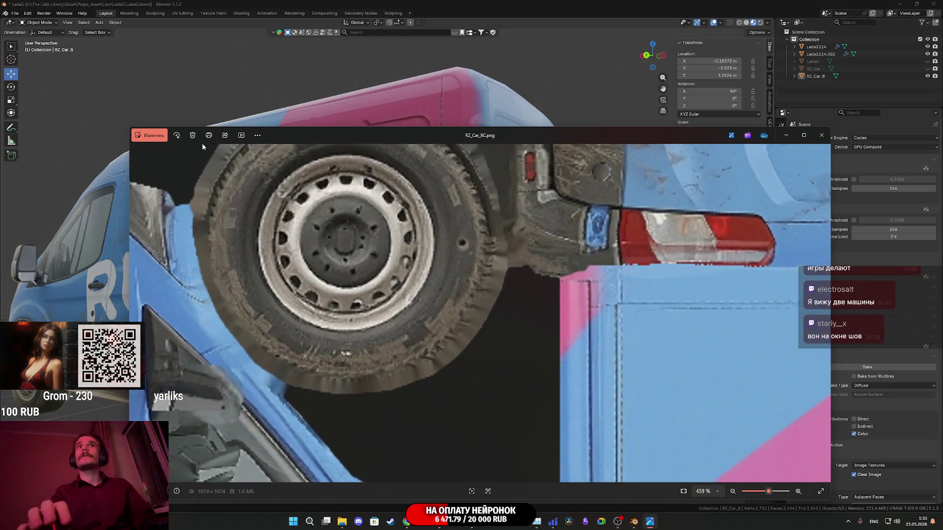
{"action": "left_click", "coordinate": [159, 140]}
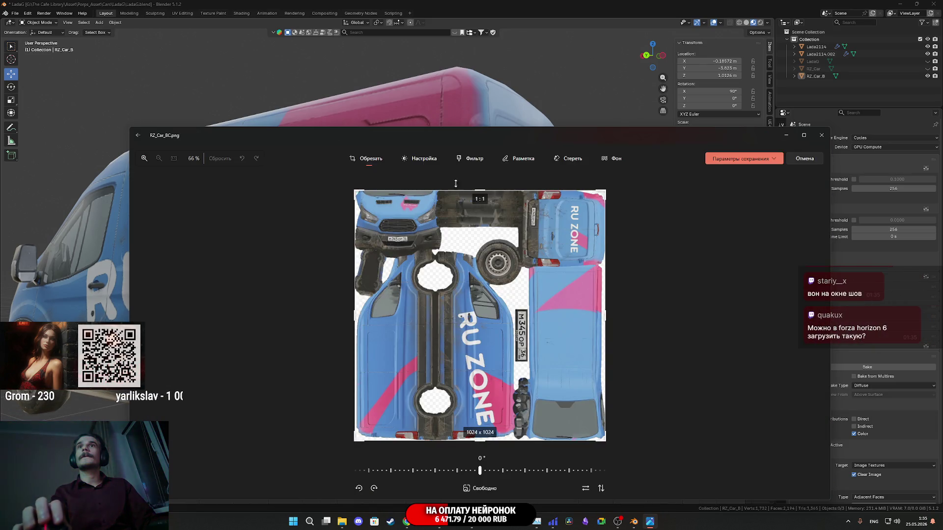
{"action": "left_click", "coordinate": [568, 160]}
{"action": "scroll", "coordinate": [493, 328], "scroll_direction": "up", "scroll_amount": 10}
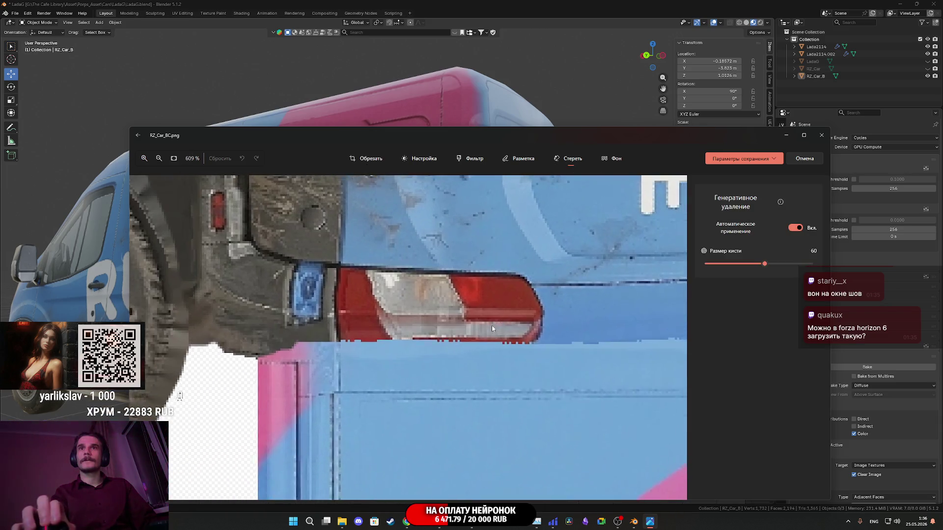
{"action": "scroll", "coordinate": [492, 328], "scroll_direction": "up", "scroll_amount": 4}
{"action": "mouse_move", "coordinate": [463, 286]}
{"action": "left_mouse_down"}
{"action": "mouse_move", "coordinate": [465, 307]}
{"action": "mouse_move", "coordinate": [347, 302]}
{"action": "mouse_move", "coordinate": [305, 290]}
{"action": "mouse_move", "coordinate": [293, 251]}
{"action": "mouse_move", "coordinate": [309, 243]}
{"action": "mouse_move", "coordinate": [362, 294]}
{"action": "left_mouse_up"}
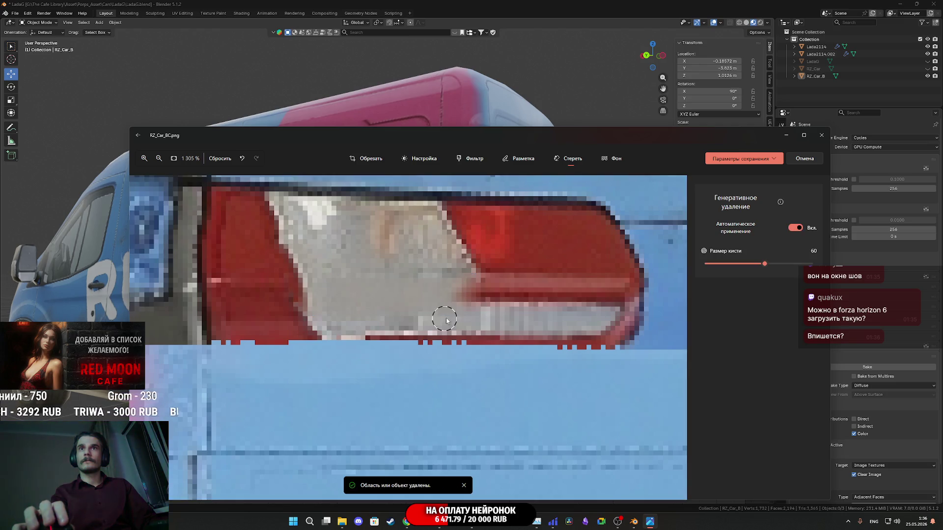
{"action": "scroll", "coordinate": [446, 320], "scroll_direction": "down", "scroll_amount": 3}
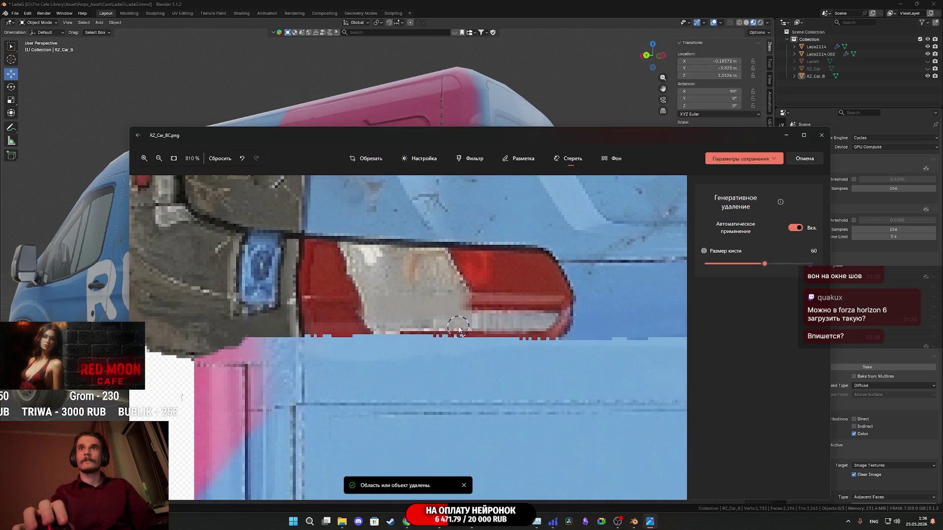
{"action": "scroll", "coordinate": [458, 327], "scroll_direction": "down", "scroll_amount": 10}
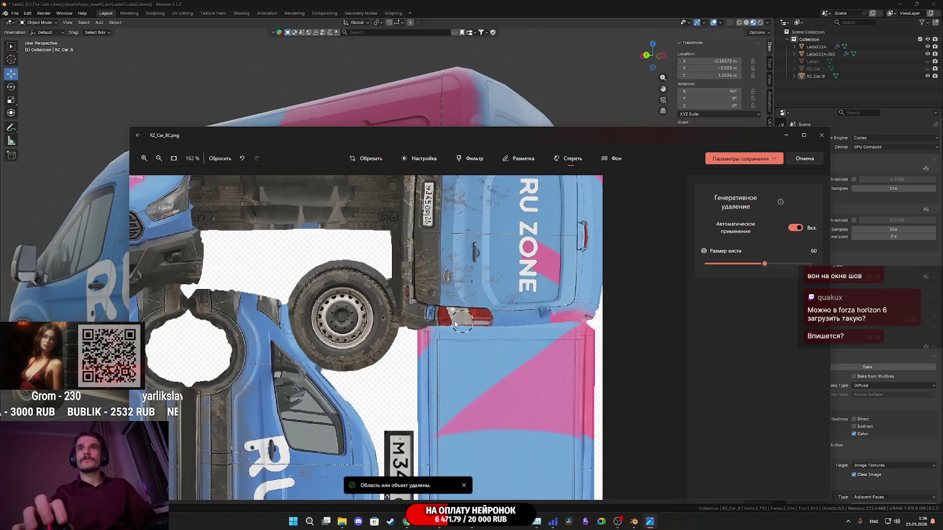
{"action": "scroll", "coordinate": [458, 323], "scroll_direction": "up", "scroll_amount": 12}
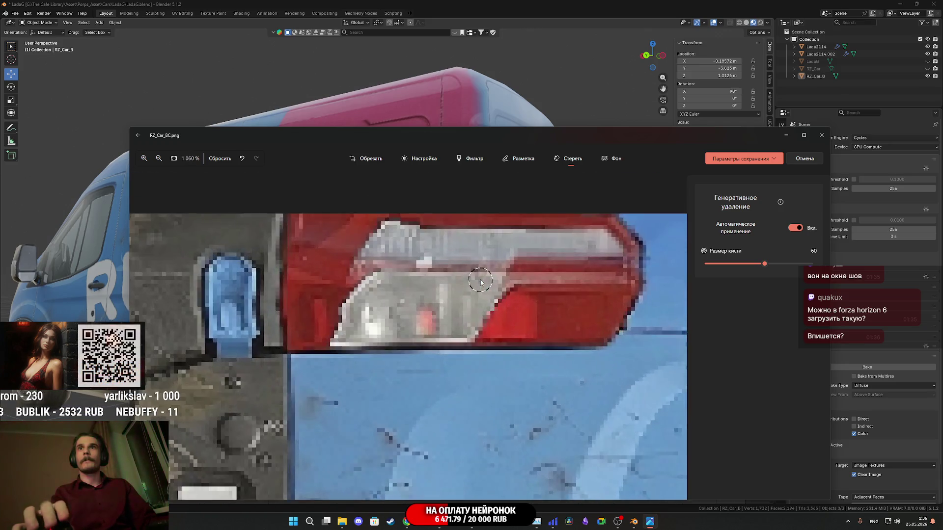
{"action": "scroll", "coordinate": [481, 283], "scroll_direction": "up", "scroll_amount": 3}
{"action": "mouse_move", "coordinate": [528, 240]}
{"action": "left_mouse_down"}
{"action": "mouse_move", "coordinate": [506, 268]}
{"action": "mouse_move", "coordinate": [423, 273]}
{"action": "mouse_move", "coordinate": [302, 261]}
{"action": "mouse_move", "coordinate": [282, 268]}
{"action": "mouse_move", "coordinate": [278, 310]}
{"action": "mouse_move", "coordinate": [334, 247]}
{"action": "mouse_move", "coordinate": [283, 290]}
{"action": "mouse_move", "coordinate": [275, 309]}
{"action": "mouse_move", "coordinate": [297, 219]}
{"action": "mouse_move", "coordinate": [329, 258]}
{"action": "left_mouse_up"}
{"action": "mouse_move", "coordinate": [499, 235]}
{"action": "left_mouse_down"}
{"action": "mouse_move", "coordinate": [515, 252]}
{"action": "mouse_move", "coordinate": [500, 258]}
{"action": "left_mouse_up"}
Re-run the removal on the taillight, save over the original and close the viewer.
{"action": "scroll", "coordinate": [491, 290], "scroll_direction": "down", "scroll_amount": 5}
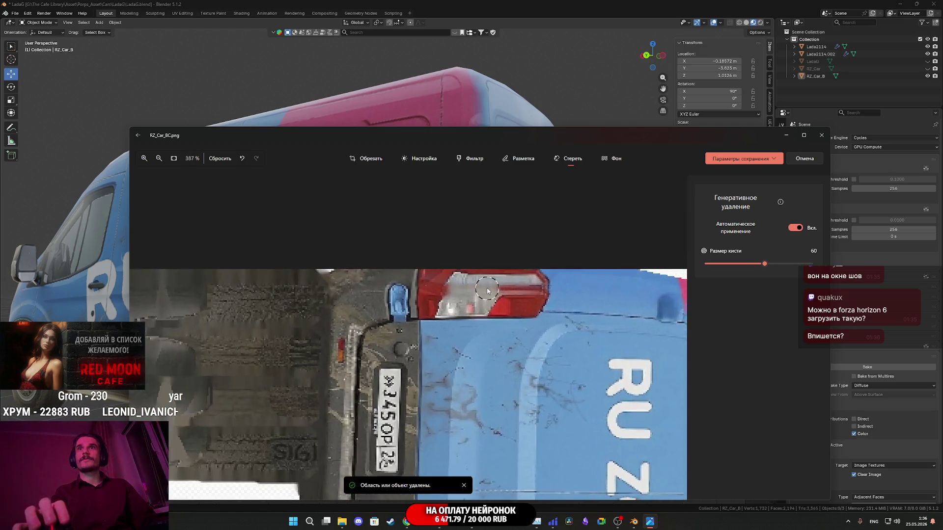
{"action": "left_click", "coordinate": [491, 291]}
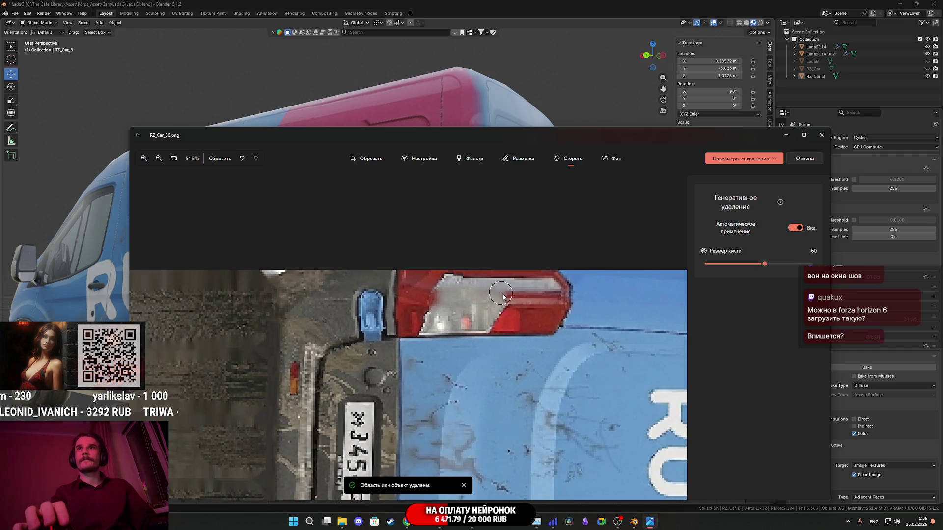
{"action": "scroll", "coordinate": [474, 336], "scroll_direction": "down", "scroll_amount": 3}
{"action": "scroll", "coordinate": [475, 336], "scroll_direction": "down", "scroll_amount": 4}
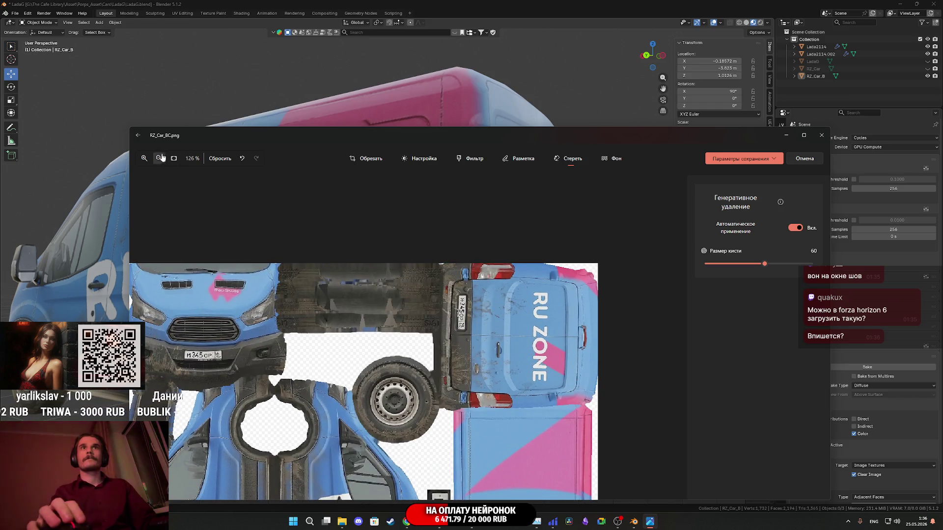
{"action": "left_click", "coordinate": [777, 159]}
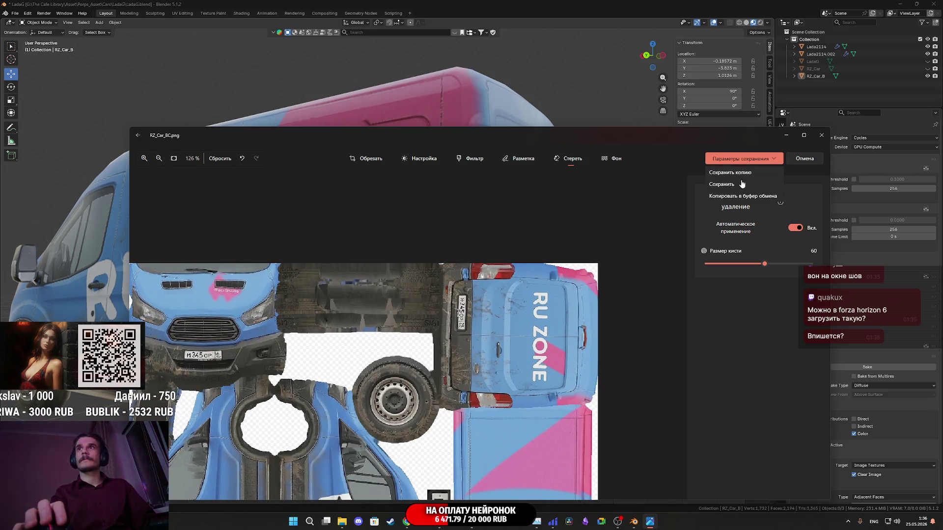
{"action": "left_click", "coordinate": [731, 185]}
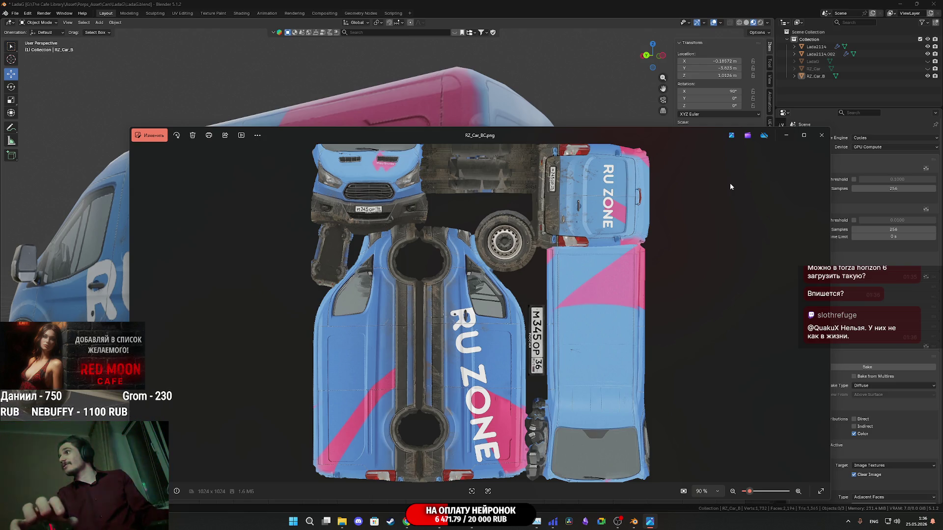
{"action": "left_click", "coordinate": [829, 135]}
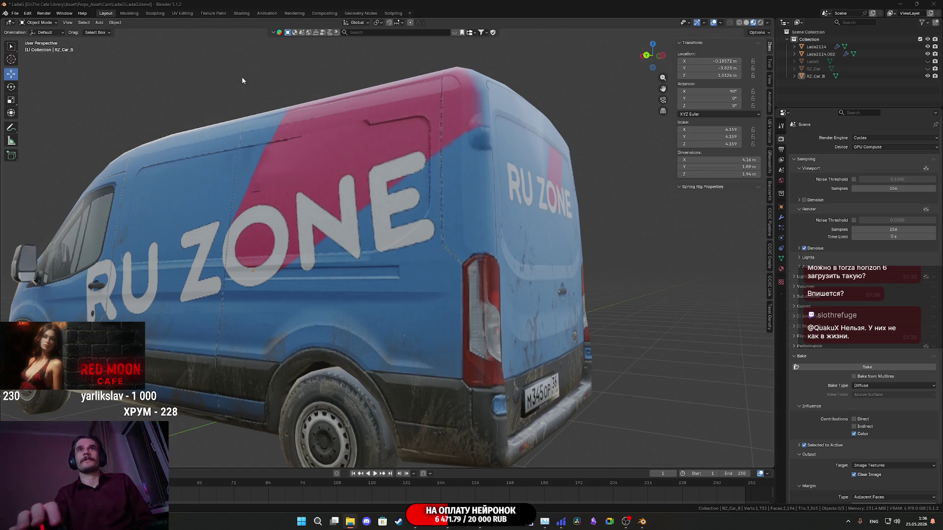
Refresh the RZ_Car texture by duplicating and deleting its image node in Shading.
{"action": "left_click", "coordinate": [241, 14]}
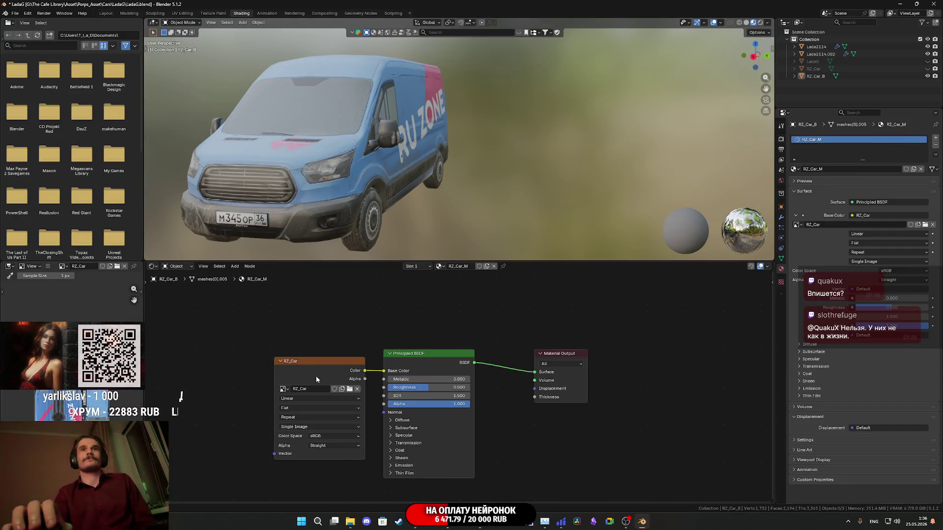
{"action": "key", "text": "shift+d"}
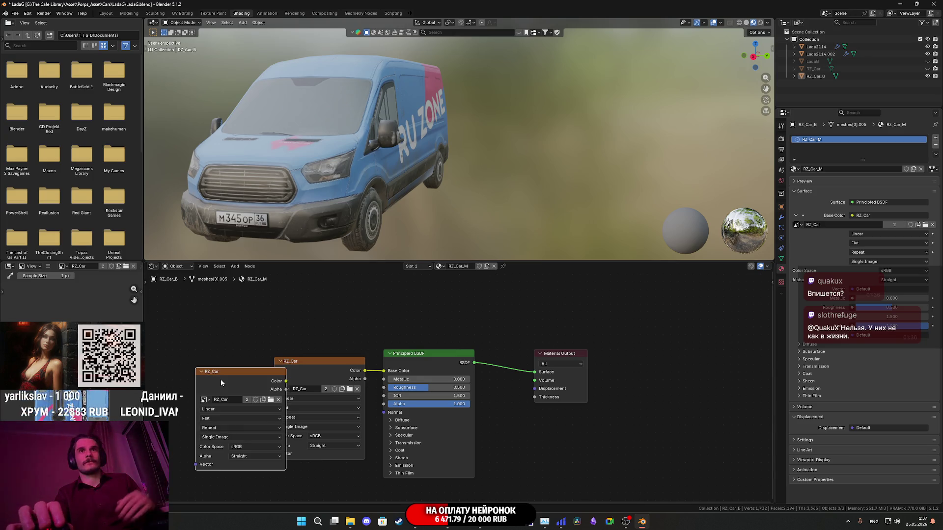
{"action": "left_click", "coordinate": [197, 368]}
{"action": "key", "text": "x"}
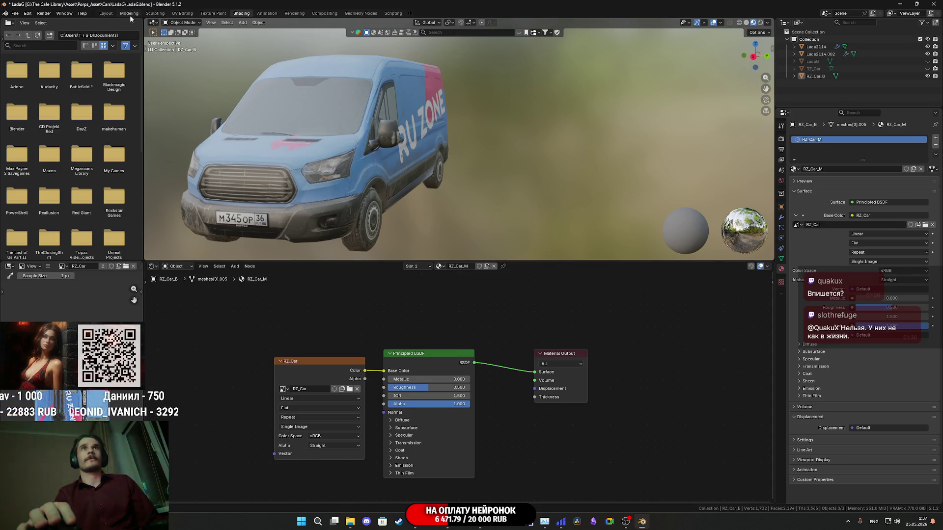
{"action": "left_click", "coordinate": [105, 13]}
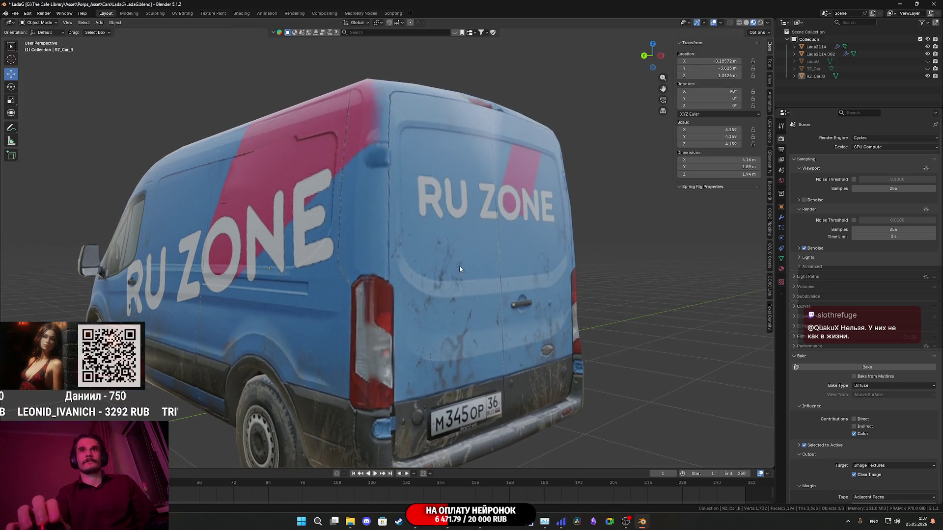
Orbit to the van's rear, select the van and enter Edit Mode.
{"action": "scroll", "coordinate": [460, 267], "scroll_direction": "up", "scroll_amount": 3}
{"action": "scroll", "coordinate": [460, 267], "scroll_direction": "up", "scroll_amount": 3}
{"action": "scroll", "coordinate": [462, 265], "scroll_direction": "up", "scroll_amount": 2}
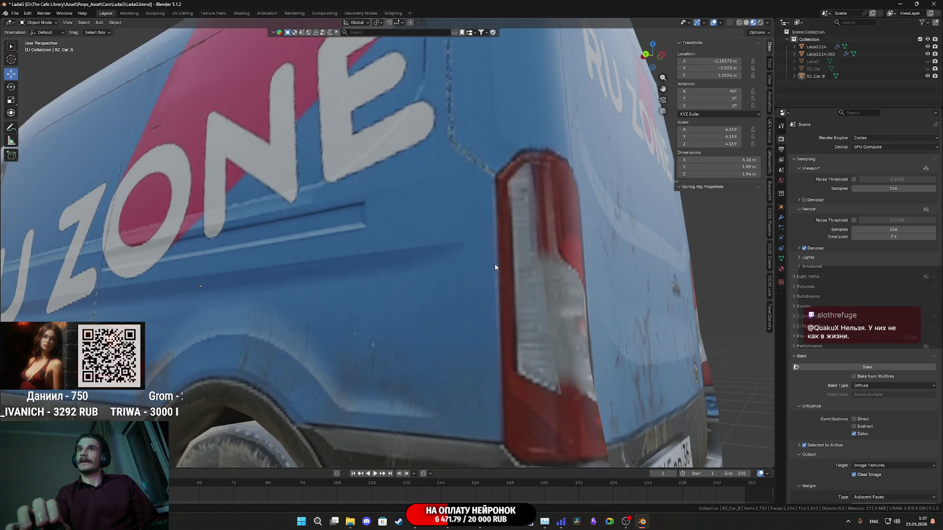
{"action": "scroll", "coordinate": [520, 274], "scroll_direction": "down", "scroll_amount": 3}
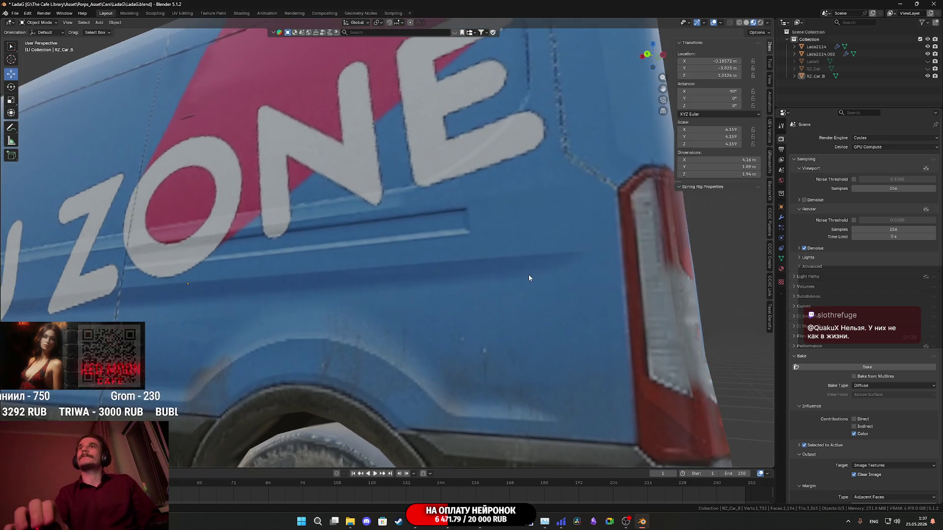
{"action": "scroll", "coordinate": [528, 275], "scroll_direction": "up", "scroll_amount": 3}
{"action": "scroll", "coordinate": [521, 279], "scroll_direction": "down", "scroll_amount": 4}
{"action": "mouse_move", "coordinate": [522, 279]}
{"action": "left_mouse_down"}
{"action": "mouse_move", "coordinate": [373, 314]}
{"action": "mouse_move", "coordinate": [307, 312]}
{"action": "mouse_move", "coordinate": [414, 311]}
{"action": "mouse_move", "coordinate": [402, 319]}
{"action": "mouse_move", "coordinate": [415, 320]}
{"action": "left_mouse_up"}
{"action": "scroll", "coordinate": [414, 309], "scroll_direction": "down", "scroll_amount": 6}
{"action": "scroll", "coordinate": [415, 321], "scroll_direction": "up", "scroll_amount": 2}
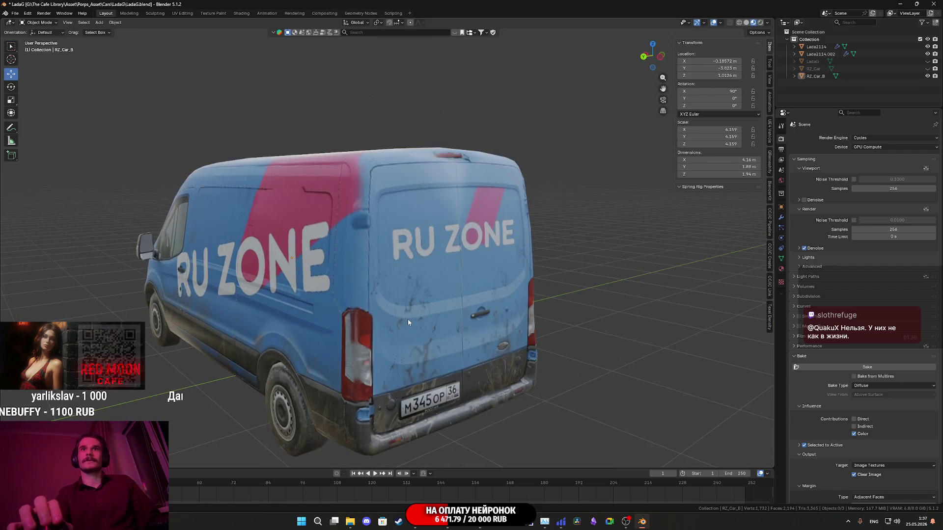
{"action": "scroll", "coordinate": [408, 319], "scroll_direction": "up", "scroll_amount": 2}
{"action": "scroll", "coordinate": [410, 317], "scroll_direction": "up", "scroll_amount": 1}
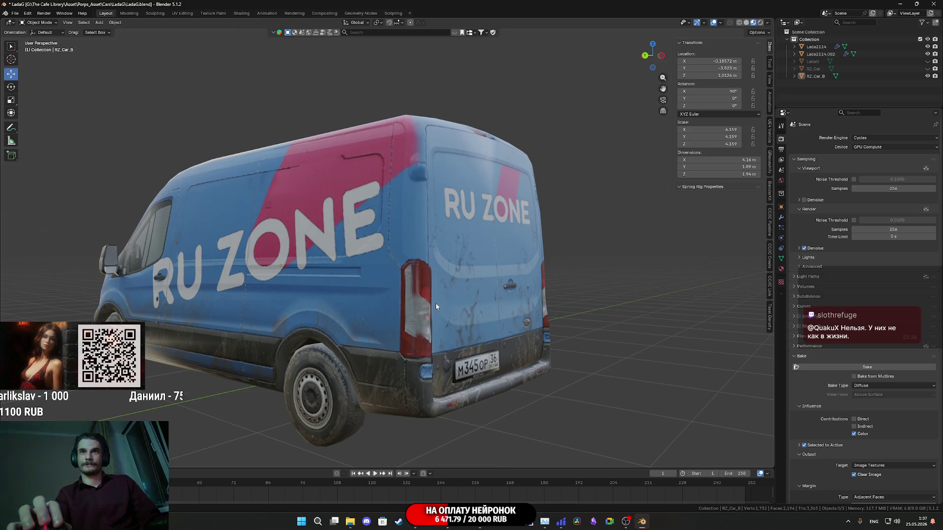
{"action": "left_click", "coordinate": [436, 307]}
{"action": "key", "text": "Tab"}
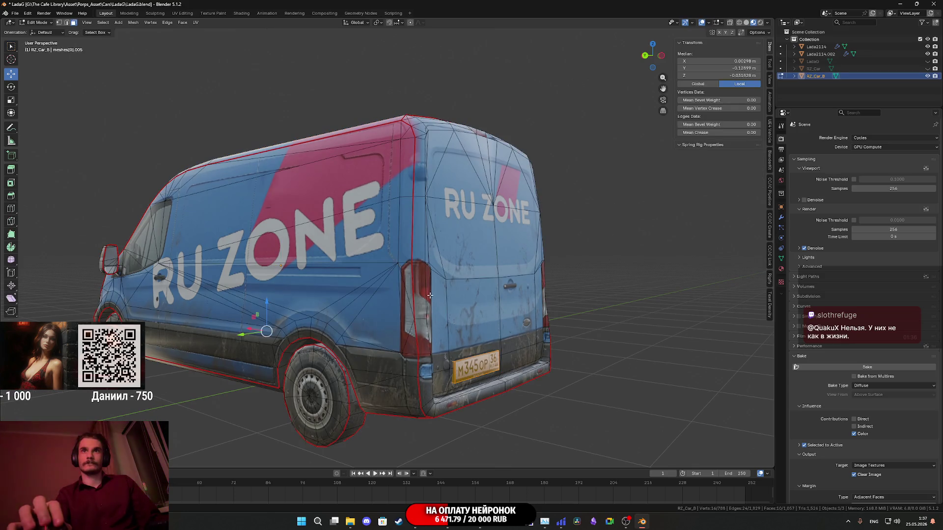
In UV Editing, move the UV edge under the taillight slightly up and check it.
{"action": "left_click", "coordinate": [182, 14]}
{"action": "scroll", "coordinate": [253, 281], "scroll_direction": "down", "scroll_amount": 3}
{"action": "scroll", "coordinate": [253, 281], "scroll_direction": "up", "scroll_amount": 4}
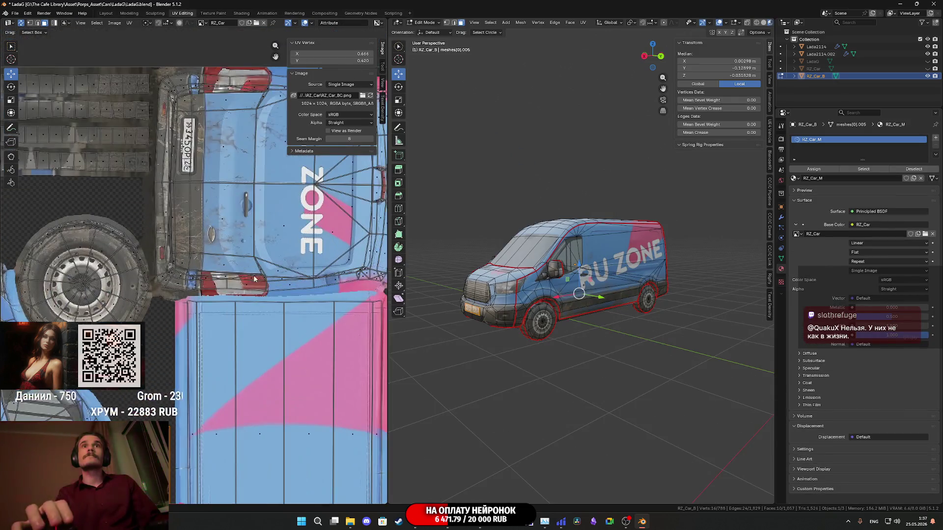
{"action": "scroll", "coordinate": [253, 281], "scroll_direction": "down", "scroll_amount": 2}
{"action": "scroll", "coordinate": [236, 306], "scroll_direction": "up", "scroll_amount": 4}
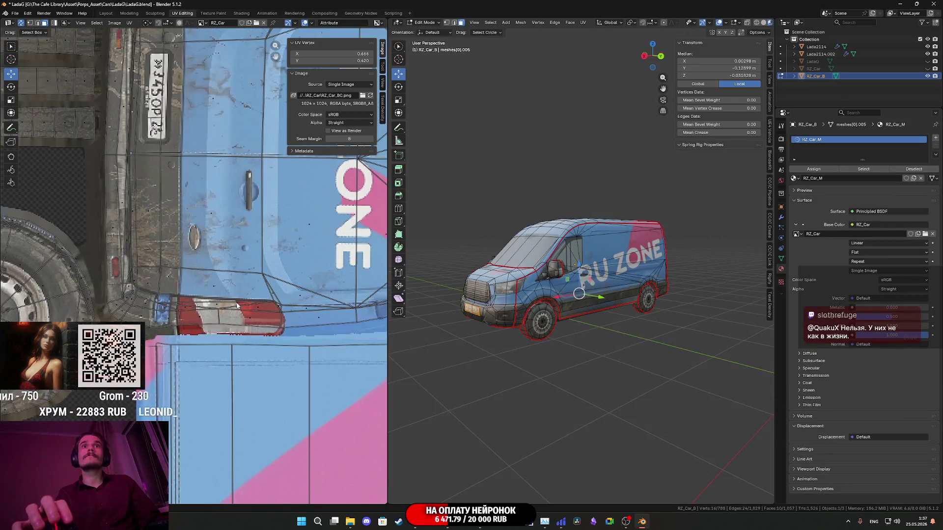
{"action": "scroll", "coordinate": [236, 306], "scroll_direction": "up", "scroll_amount": 2}
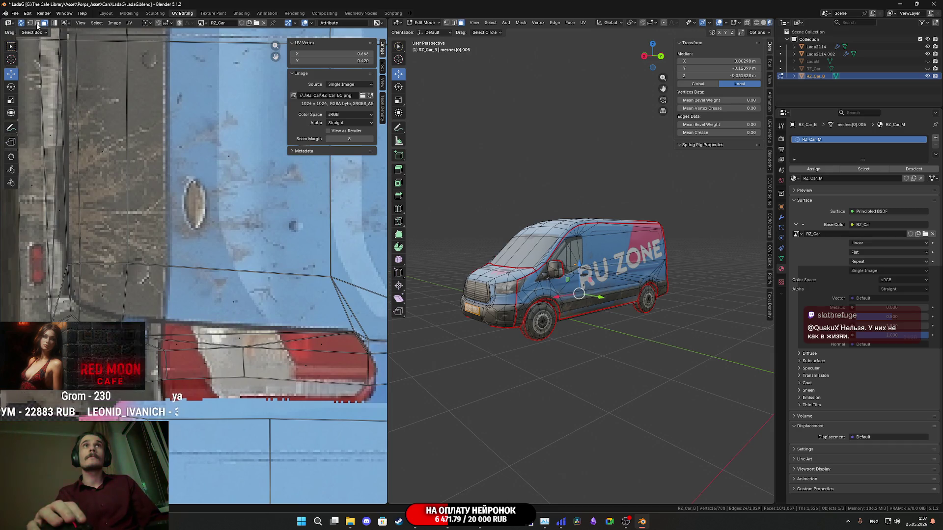
{"action": "left_click", "coordinate": [301, 382]}
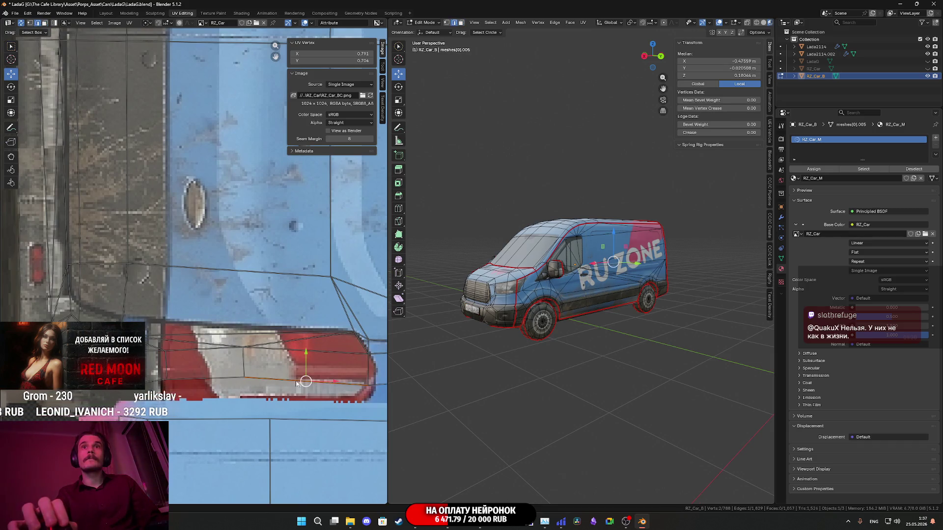
{"action": "left_click_drag", "start_coordinate": [266, 352], "coordinate": [268, 347]}
{"action": "mouse_move", "coordinate": [443, 311]}
{"action": "left_mouse_down"}
{"action": "mouse_move", "coordinate": [560, 311]}
{"action": "mouse_move", "coordinate": [527, 328]}
{"action": "mouse_move", "coordinate": [551, 315]}
{"action": "left_mouse_up"}
{"action": "scroll", "coordinate": [560, 311], "scroll_direction": "up", "scroll_amount": 3}
{"action": "key", "text": "Tab"}
{"action": "key", "text": "Tab"}
Fine-tune the UV edge down and back up, exit Edit Mode and select the Lada2114.
{"action": "scroll", "coordinate": [572, 306], "scroll_direction": "up", "scroll_amount": 4}
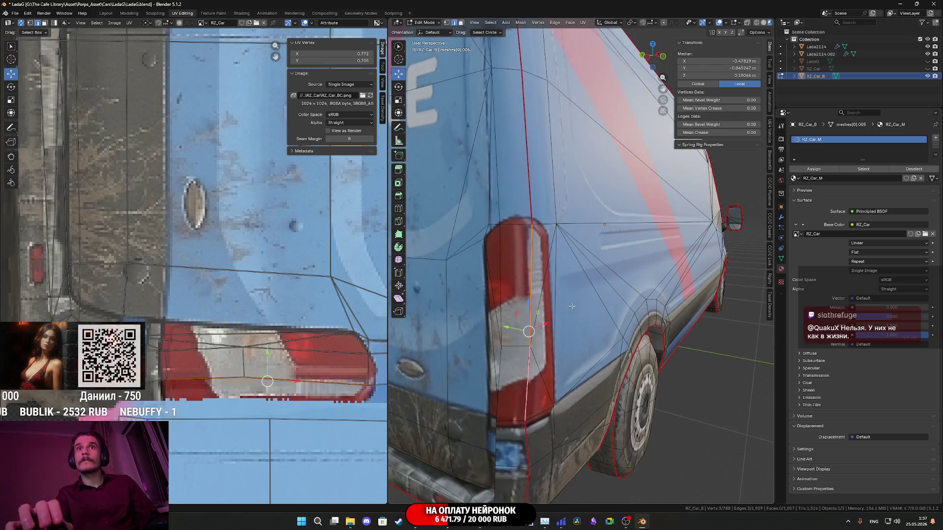
{"action": "left_click_drag", "start_coordinate": [268, 356], "coordinate": [271, 359]}
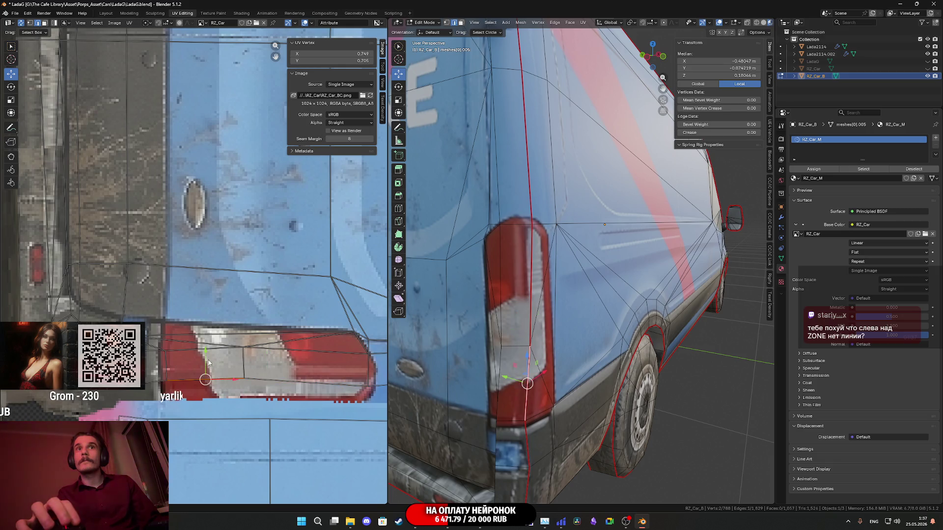
{"action": "left_click_drag", "start_coordinate": [206, 354], "coordinate": [207, 354]}
{"action": "scroll", "coordinate": [490, 286], "scroll_direction": "down", "scroll_amount": 2}
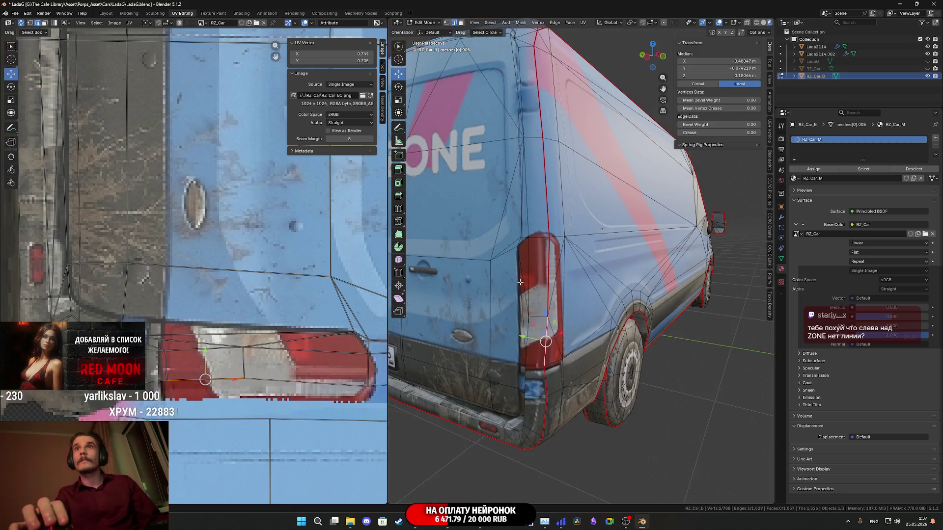
{"action": "scroll", "coordinate": [549, 282], "scroll_direction": "down", "scroll_amount": 3}
{"action": "key", "text": "Tab"}
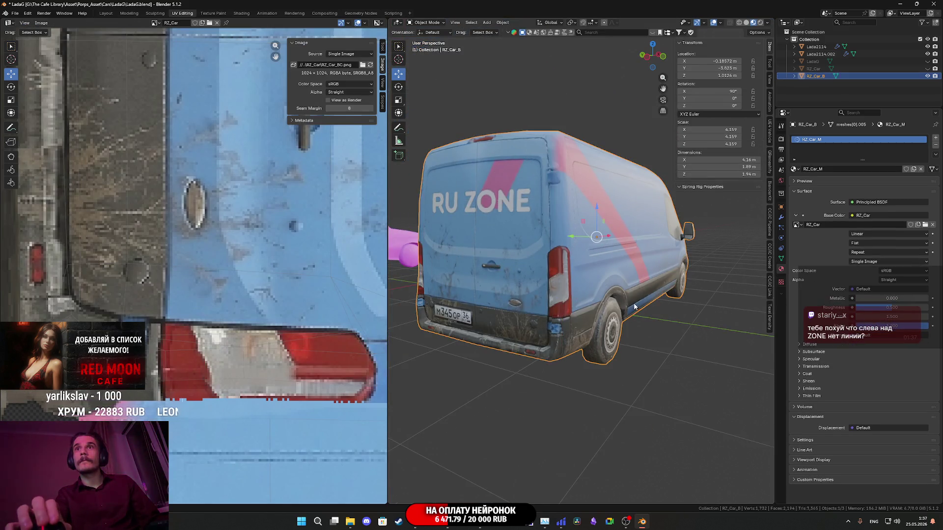
{"action": "scroll", "coordinate": [626, 311], "scroll_direction": "up", "scroll_amount": 5}
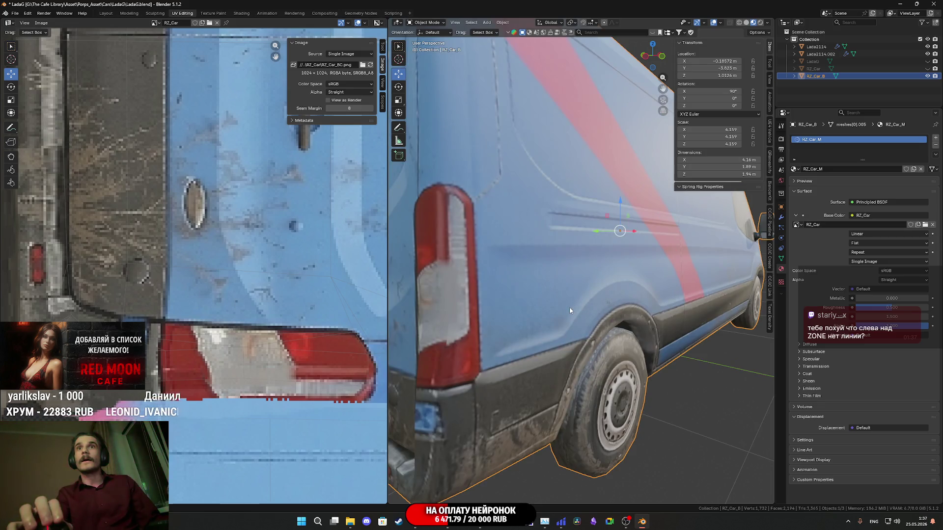
{"action": "scroll", "coordinate": [572, 309], "scroll_direction": "down", "scroll_amount": 6}
{"action": "mouse_move", "coordinate": [573, 308]}
{"action": "left_mouse_down"}
{"action": "mouse_move", "coordinate": [638, 315]}
{"action": "mouse_move", "coordinate": [623, 298]}
{"action": "mouse_move", "coordinate": [703, 266]}
{"action": "mouse_move", "coordinate": [685, 294]}
{"action": "mouse_move", "coordinate": [644, 307]}
{"action": "mouse_move", "coordinate": [671, 280]}
{"action": "mouse_move", "coordinate": [694, 304]}
{"action": "mouse_move", "coordinate": [518, 301]}
{"action": "mouse_move", "coordinate": [683, 300]}
{"action": "left_mouse_up"}
{"action": "scroll", "coordinate": [623, 298], "scroll_direction": "down", "scroll_amount": 3}
{"action": "left_click", "coordinate": [684, 300]}
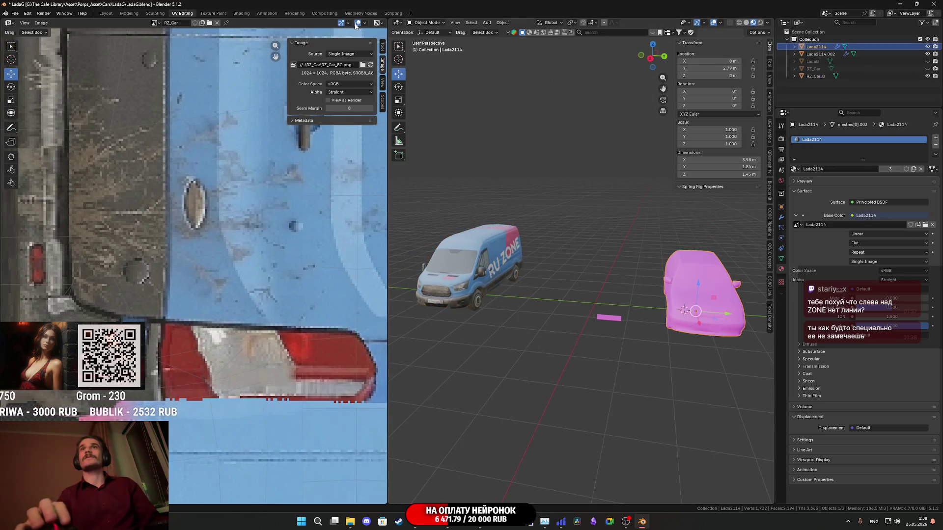
Replace the Lada2114 material's old texture with Lada2114_BC.png linked to Base Color.
{"action": "left_click", "coordinate": [241, 14]}
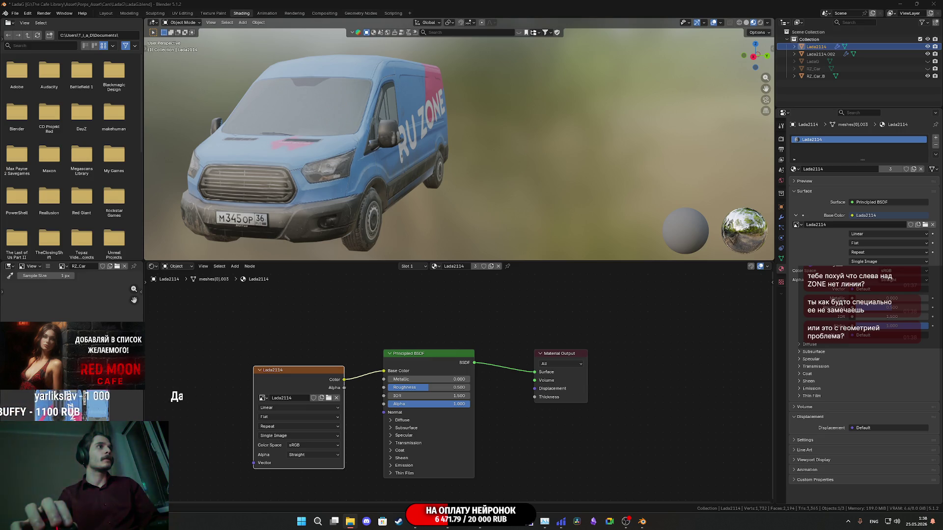
{"action": "mouse_move", "coordinate": [206, 355]}
{"action": "left_mouse_down"}
{"action": "mouse_move", "coordinate": [216, 362]}
{"action": "mouse_move", "coordinate": [189, 363]}
{"action": "left_mouse_up"}
{"action": "scroll", "coordinate": [498, 219], "scroll_direction": "down", "scroll_amount": 1}
{"action": "scroll", "coordinate": [499, 219], "scroll_direction": "down", "scroll_amount": 3}
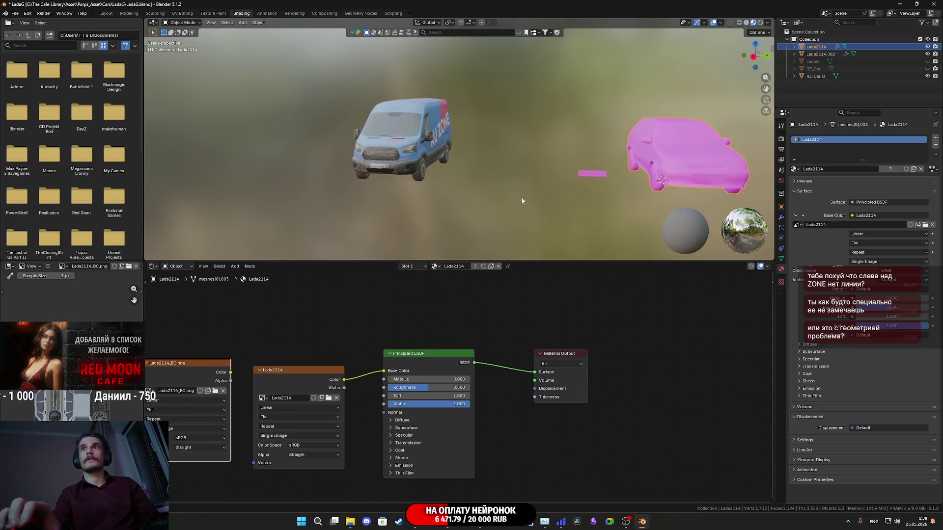
{"action": "left_click_drag", "start_coordinate": [381, 370], "coordinate": [383, 370]}
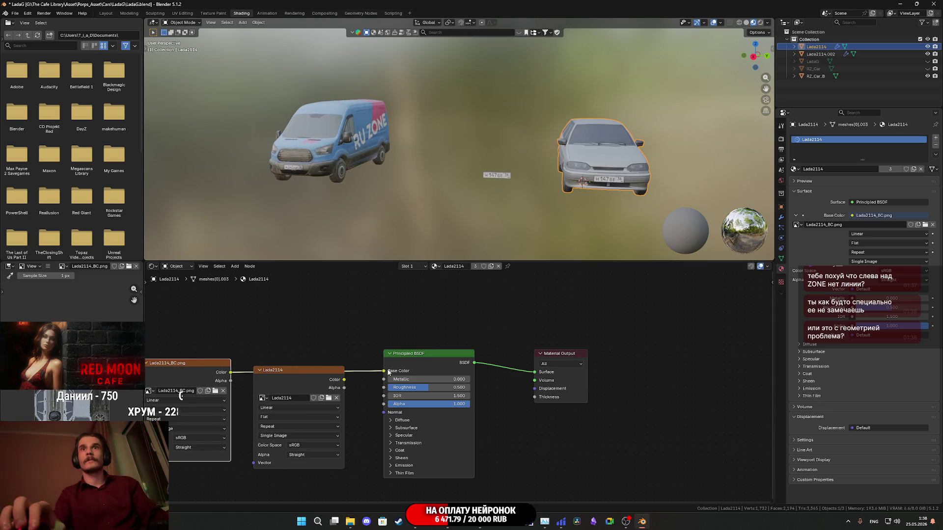
{"action": "left_click", "coordinate": [295, 370]}
{"action": "key", "text": "x"}
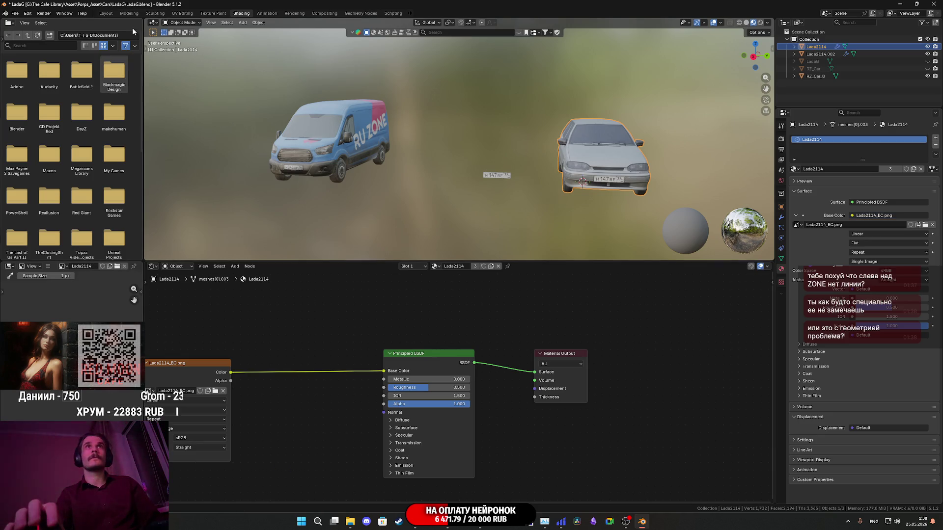
{"action": "left_click", "coordinate": [106, 13]}
{"action": "scroll", "coordinate": [302, 293], "scroll_direction": "down", "scroll_amount": 3}
{"action": "left_click_drag", "start_coordinate": [302, 293], "coordinate": [403, 295]}
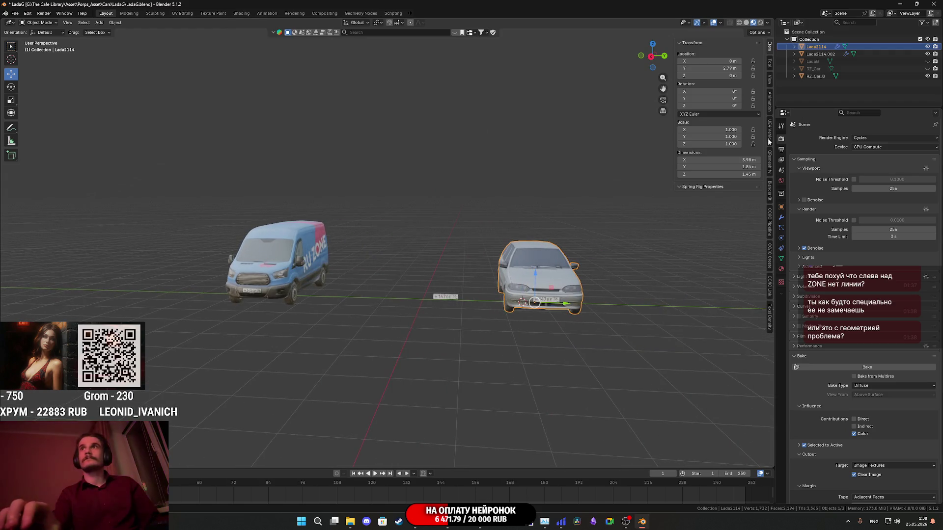
Unhide the LadaG car and hide the loose Lada2114.002 license plate.
{"action": "left_click", "coordinate": [927, 61]}
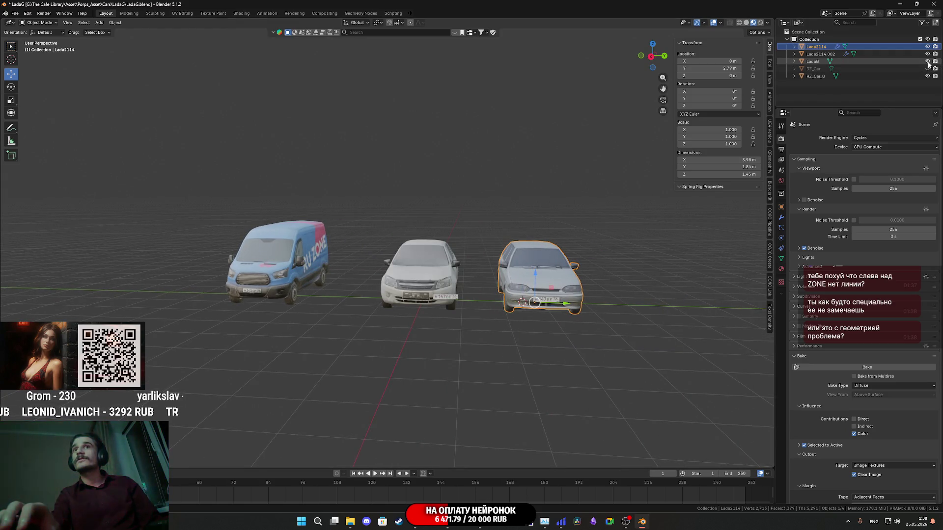
{"action": "scroll", "coordinate": [515, 375], "scroll_direction": "up", "scroll_amount": 4}
{"action": "left_click", "coordinate": [521, 364]}
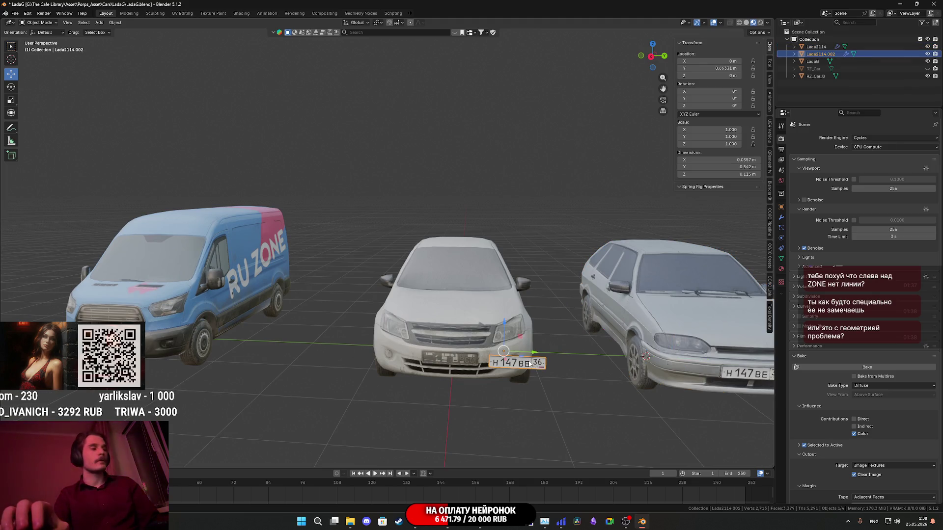
{"action": "key", "text": "h"}
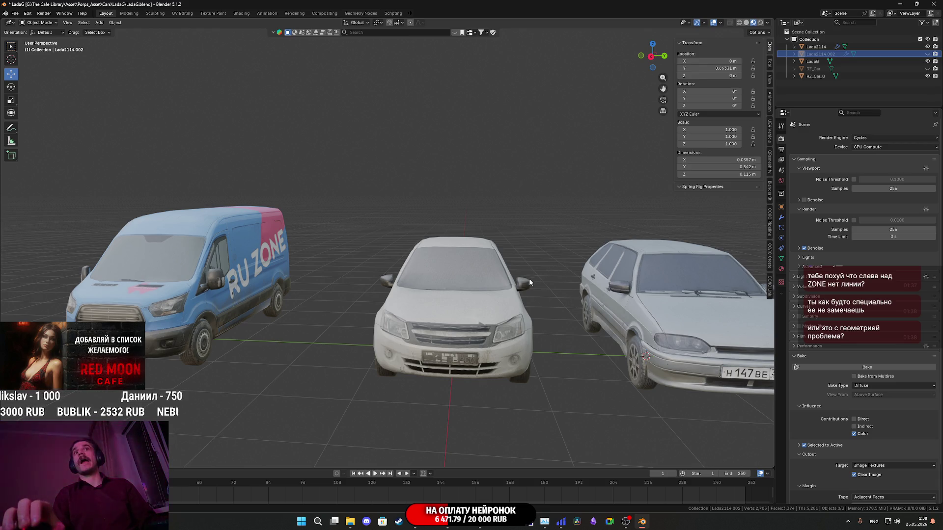
Slide the blue van closer to the other cars.
{"action": "scroll", "coordinate": [511, 283], "scroll_direction": "down", "scroll_amount": 4}
{"action": "scroll", "coordinate": [487, 294], "scroll_direction": "up", "scroll_amount": 3}
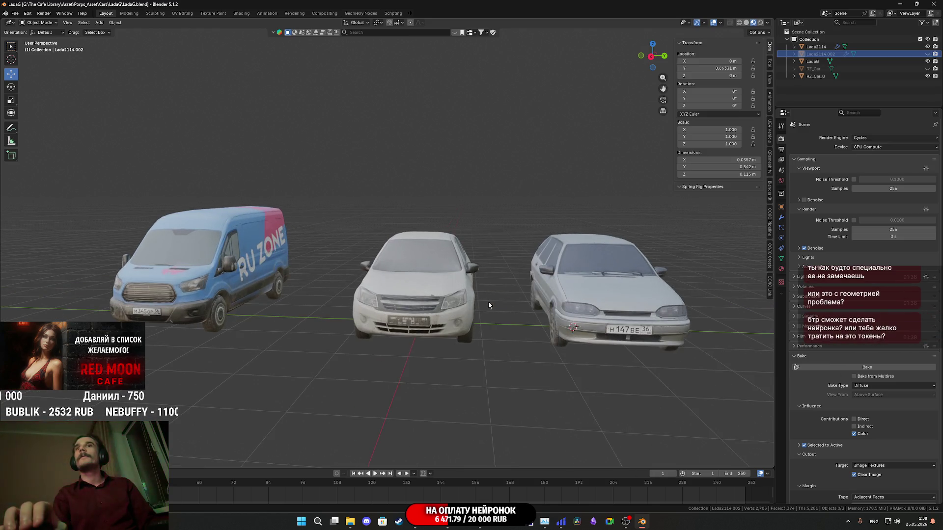
{"action": "left_click", "coordinate": [244, 311]}
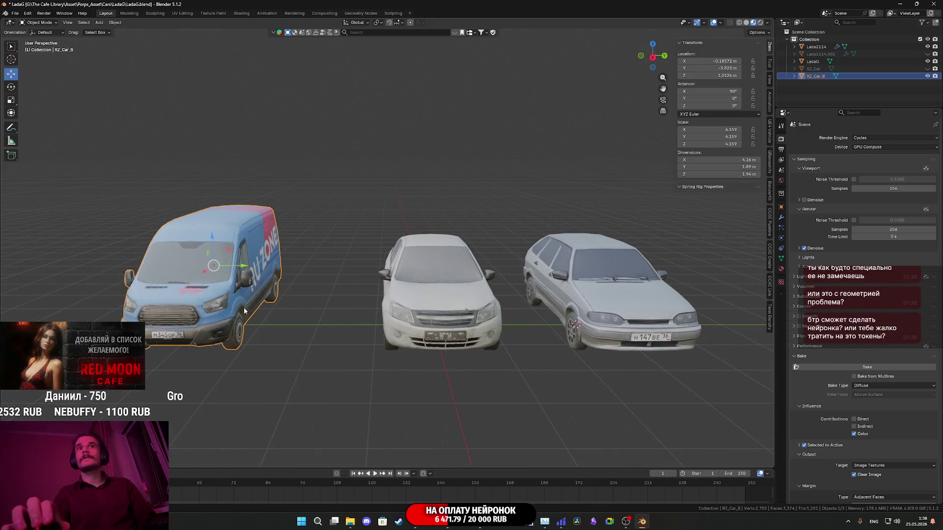
{"action": "mouse_move", "coordinate": [243, 271]}
{"action": "left_mouse_down"}
{"action": "mouse_move", "coordinate": [319, 279]}
{"action": "mouse_move", "coordinate": [304, 281]}
{"action": "left_mouse_up"}
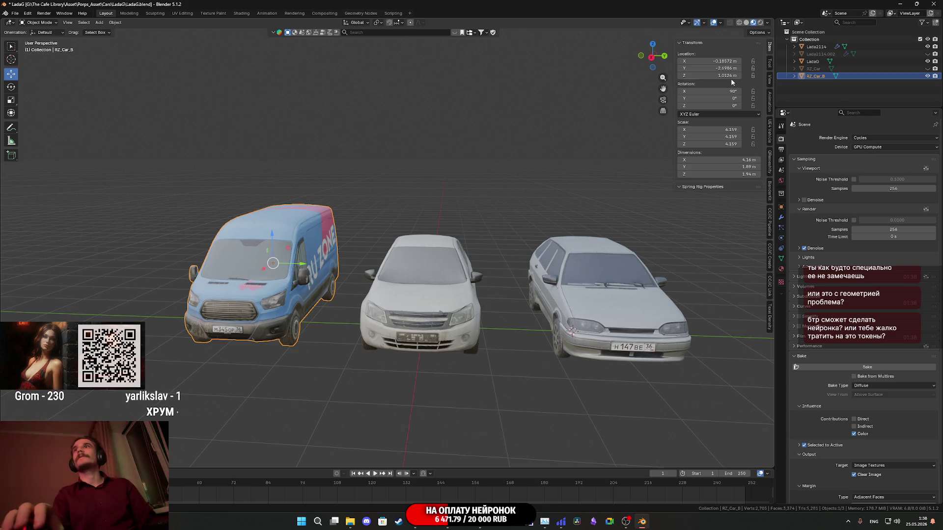
Delete the unused RZ_Car object and view the van's RZ_Car_M material settings.
{"action": "left_click", "coordinate": [815, 69]}
{"action": "key", "text": "x"}
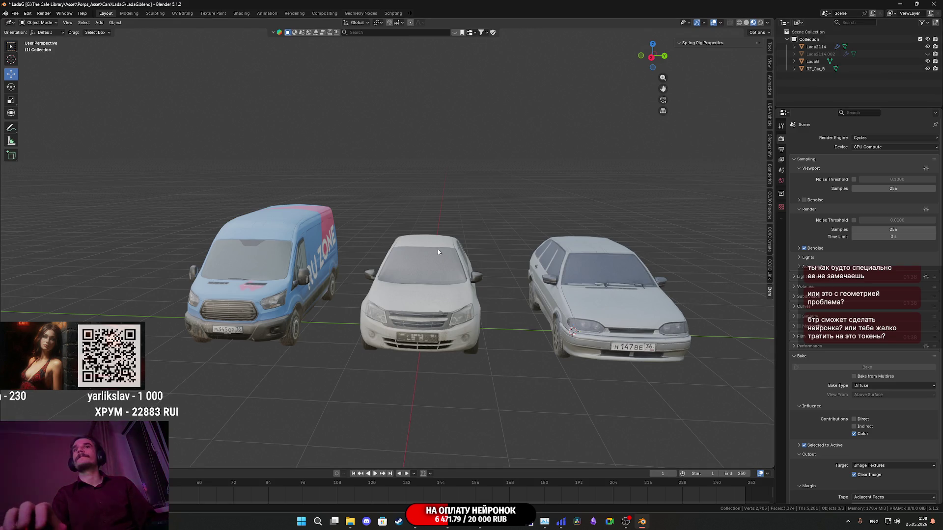
{"action": "left_click", "coordinate": [307, 287]}
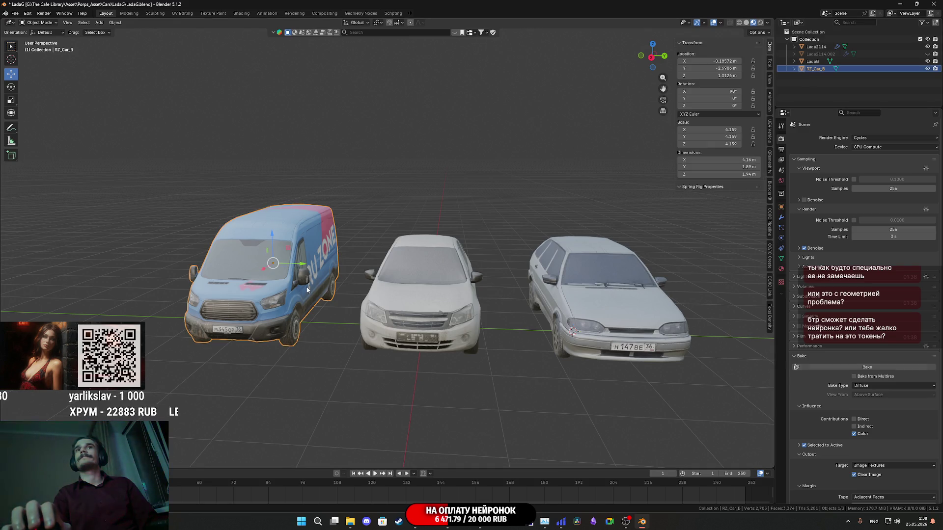
{"action": "left_click", "coordinate": [782, 269]}
{"action": "left_click", "coordinate": [579, 197]}
{"action": "mouse_move", "coordinate": [506, 230]}
{"action": "left_mouse_down"}
{"action": "mouse_move", "coordinate": [493, 239]}
{"action": "mouse_move", "coordinate": [540, 244]}
{"action": "mouse_move", "coordinate": [515, 216]}
{"action": "left_mouse_up"}
{"action": "scroll", "coordinate": [540, 244], "scroll_direction": "up", "scroll_amount": 5}
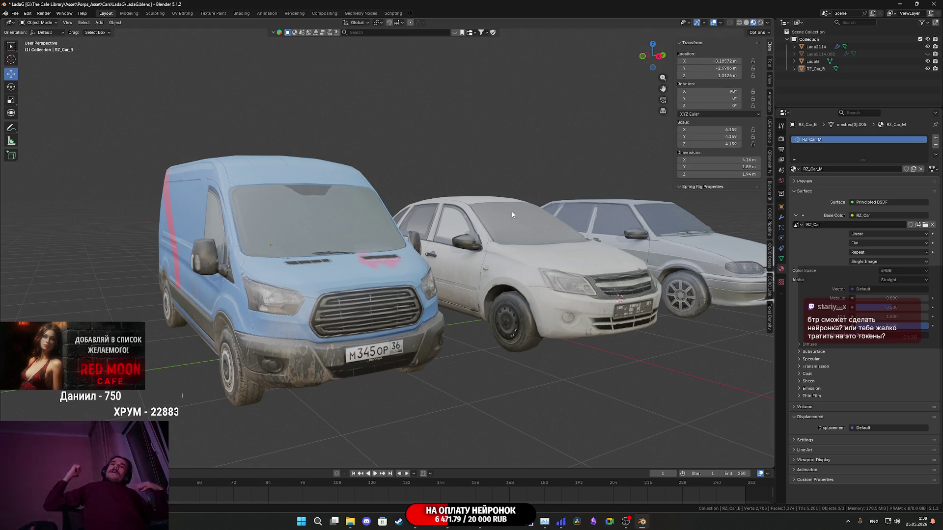
{"action": "mouse_move", "coordinate": [548, 221]}
{"action": "left_mouse_down"}
{"action": "mouse_move", "coordinate": [590, 280]}
{"action": "mouse_move", "coordinate": [549, 267]}
{"action": "mouse_move", "coordinate": [530, 276]}
{"action": "left_mouse_up"}
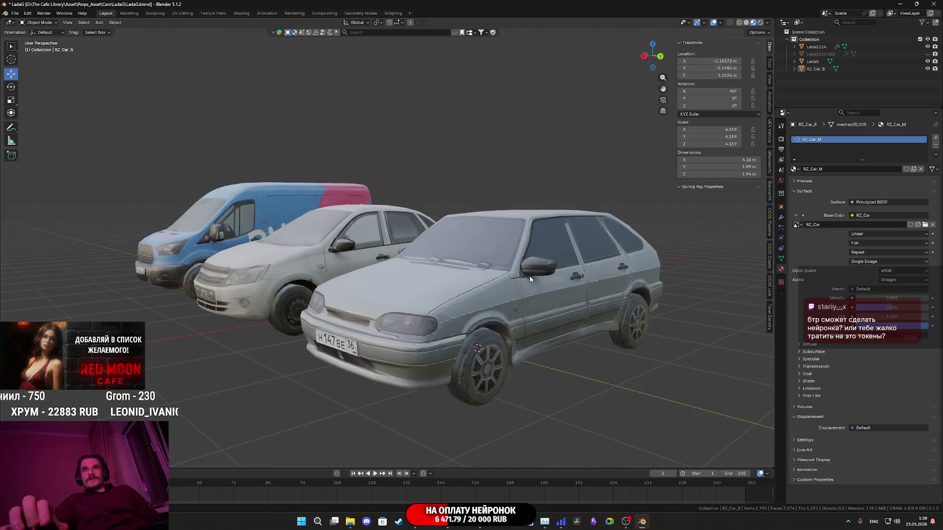
{"action": "scroll", "coordinate": [531, 279], "scroll_direction": "down", "scroll_amount": 4}
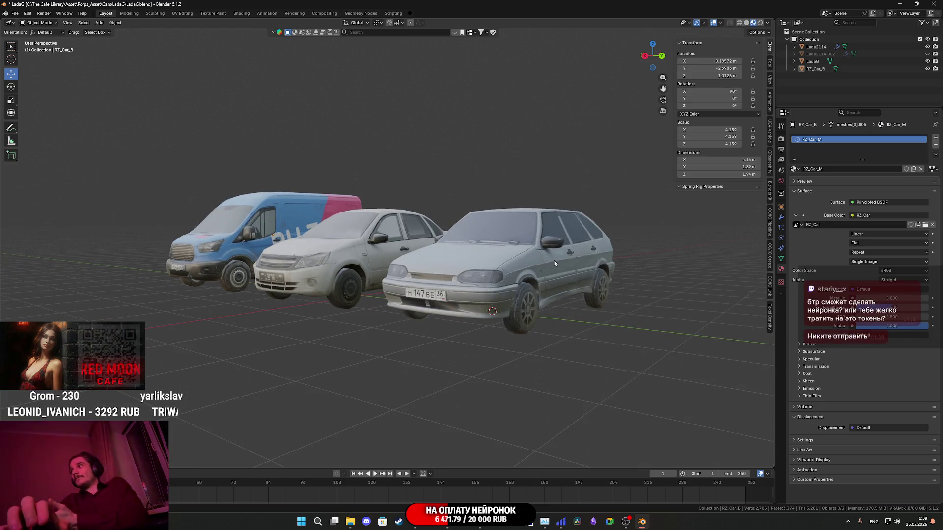
{"action": "mouse_move", "coordinate": [554, 262]}
{"action": "left_mouse_down"}
{"action": "mouse_move", "coordinate": [488, 291]}
{"action": "mouse_move", "coordinate": [589, 280]}
{"action": "mouse_move", "coordinate": [673, 285]}
{"action": "mouse_move", "coordinate": [492, 284]}
{"action": "mouse_move", "coordinate": [482, 275]}
{"action": "mouse_move", "coordinate": [480, 286]}
{"action": "left_mouse_up"}
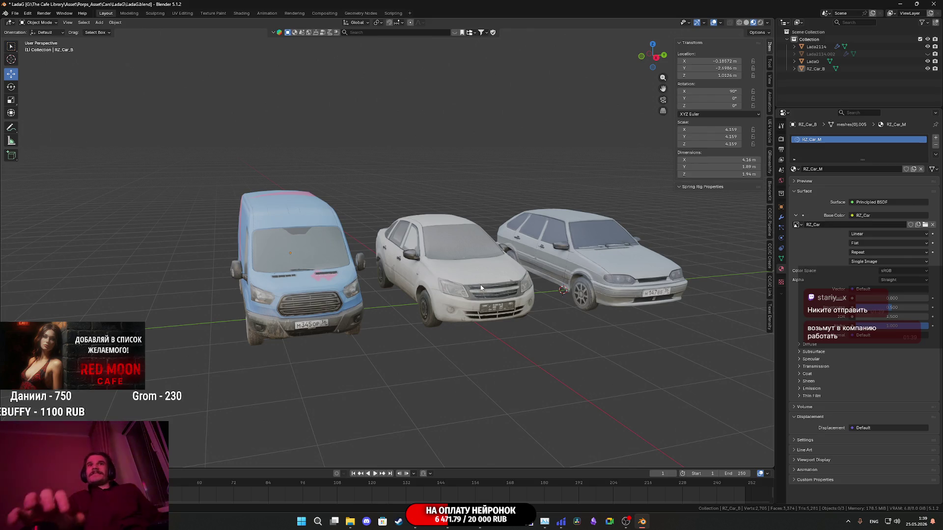
{"action": "left_click_drag", "start_coordinate": [511, 288], "coordinate": [531, 271]}
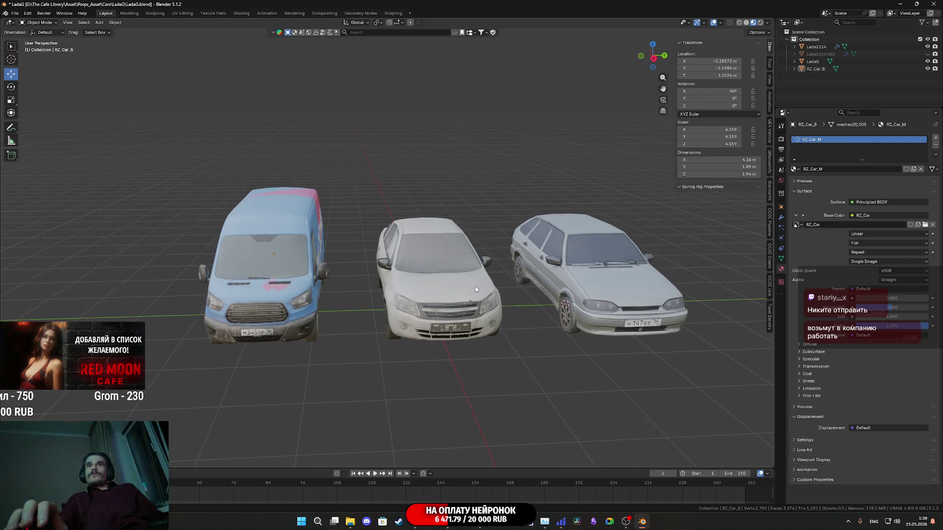
{"action": "left_click", "coordinate": [304, 292]}
In Edit Mode, select two wheel edges and snap the 3D cursor to them.
{"action": "key", "text": "Tab"}
{"action": "left_click_drag", "start_coordinate": [369, 306], "coordinate": [375, 172]}
{"action": "scroll", "coordinate": [375, 173], "scroll_direction": "up", "scroll_amount": 4}
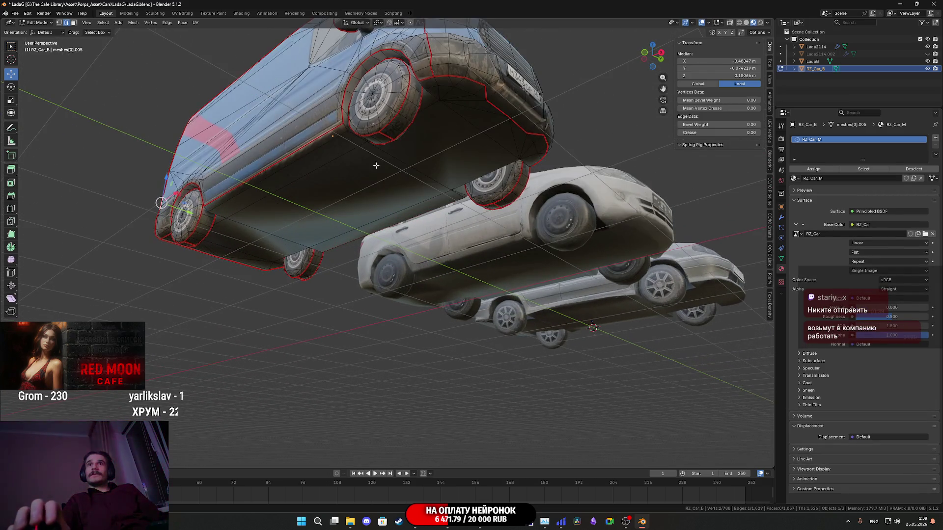
{"action": "left_click", "coordinate": [386, 137]}
{"action": "left_click_drag", "start_coordinate": [386, 136], "coordinate": [333, 185]}
{"action": "left_click", "coordinate": [271, 163], "text": "shift"}
{"action": "left_click_drag", "start_coordinate": [272, 163], "coordinate": [476, 171]}
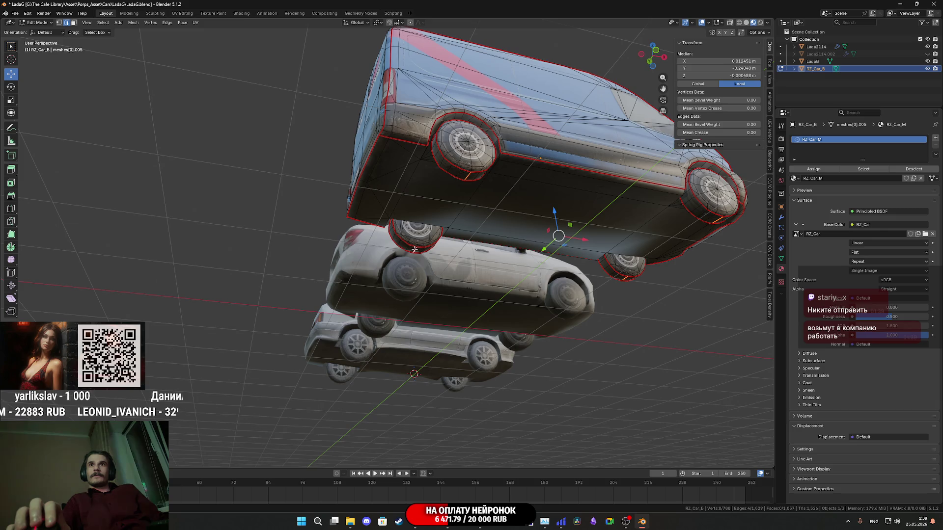
{"action": "key", "text": "shift+s"}
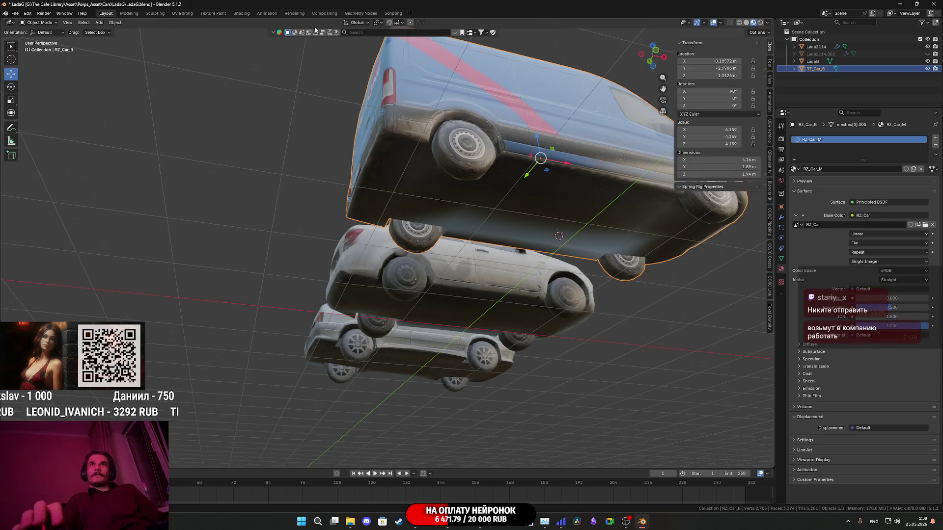
Set the van's origin to the 3D cursor at its wheel base.
{"action": "left_click", "coordinate": [115, 22]}
{"action": "mouse_move", "coordinate": [133, 43]}
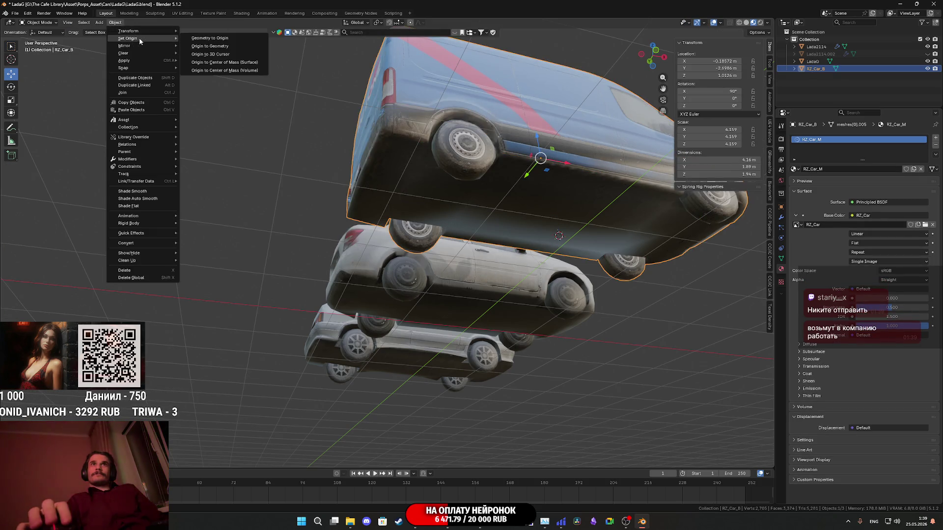
{"action": "left_click", "coordinate": [239, 56]}
{"action": "key", "text": "KP_3"}
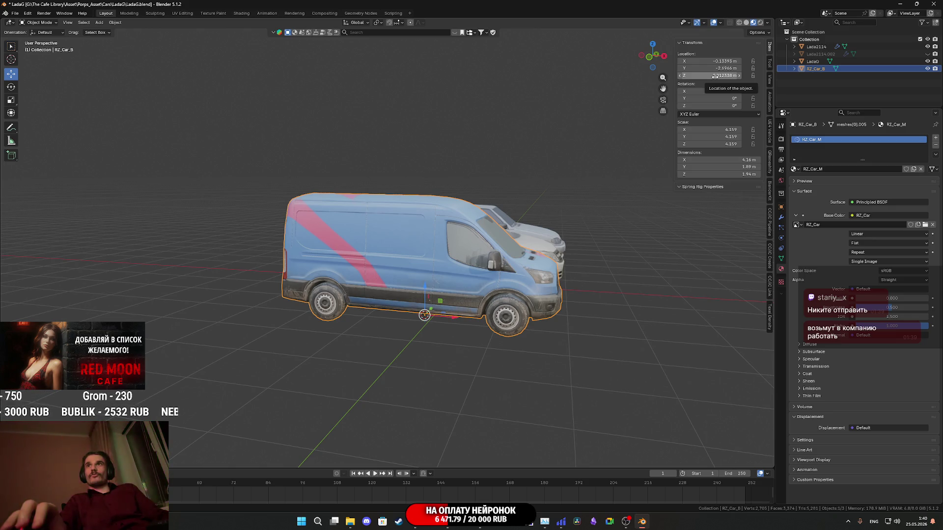
Set the van's Location X, Y and Z to 0 in the Transform panel.
{"action": "key", "text": "BackSpace"}
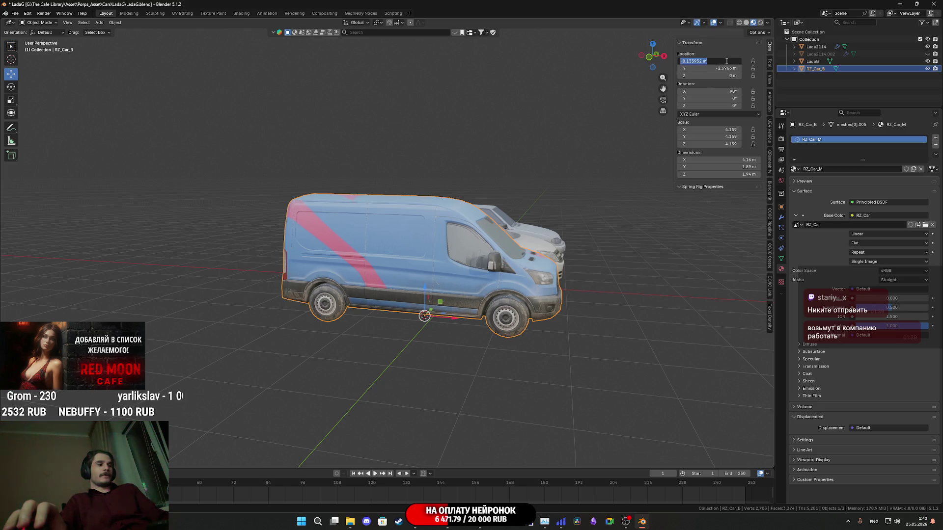
{"action": "type", "text": "0"}
{"action": "key", "text": "Return"}
{"action": "mouse_move", "coordinate": [639, 216]}
{"action": "left_mouse_down"}
{"action": "mouse_move", "coordinate": [580, 229]}
{"action": "mouse_move", "coordinate": [609, 211]}
{"action": "left_mouse_up"}
{"action": "left_click", "coordinate": [729, 69]}
{"action": "type", "text": "0"}
{"action": "key", "text": "Return"}
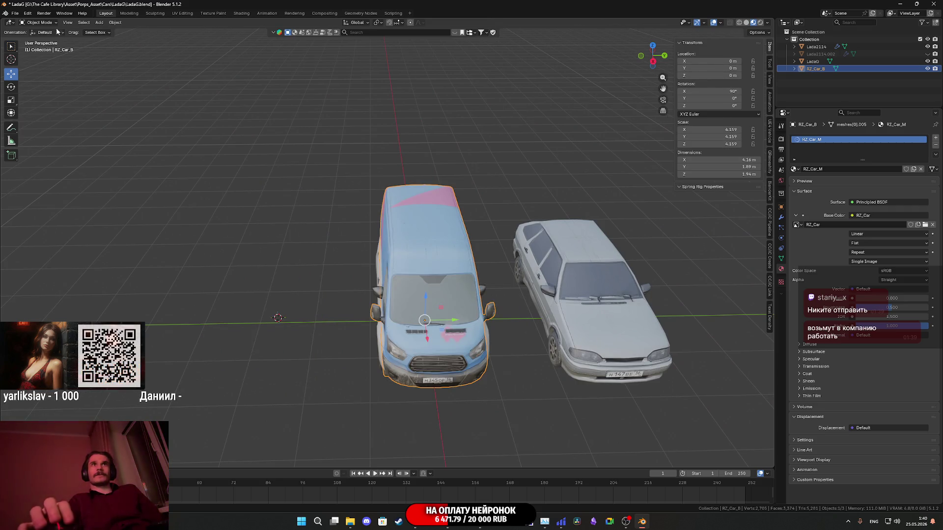
{"action": "left_click", "coordinate": [19, 14]}
Export the van as FBX named RZ_Car into the Cars/RZ_Car folder.
{"action": "mouse_move", "coordinate": [51, 125]}
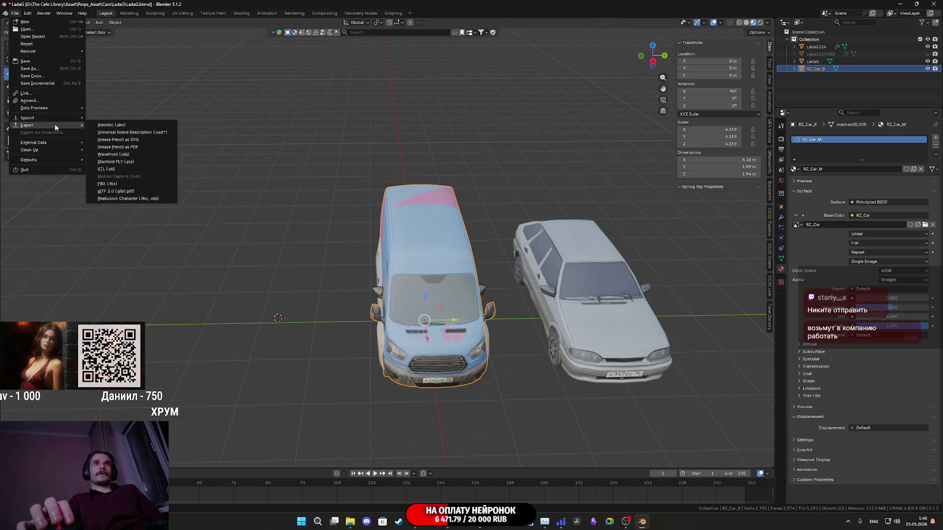
{"action": "left_click", "coordinate": [108, 184]}
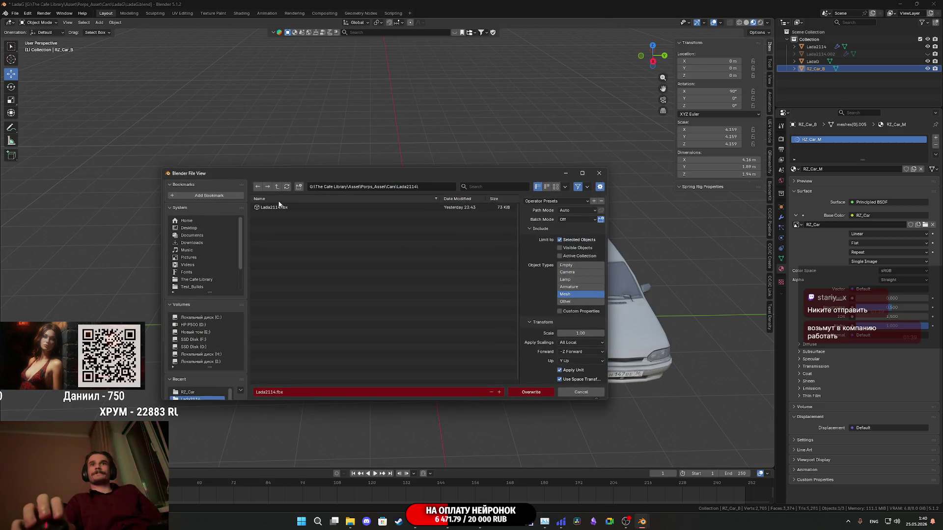
{"action": "left_click", "coordinate": [277, 187]}
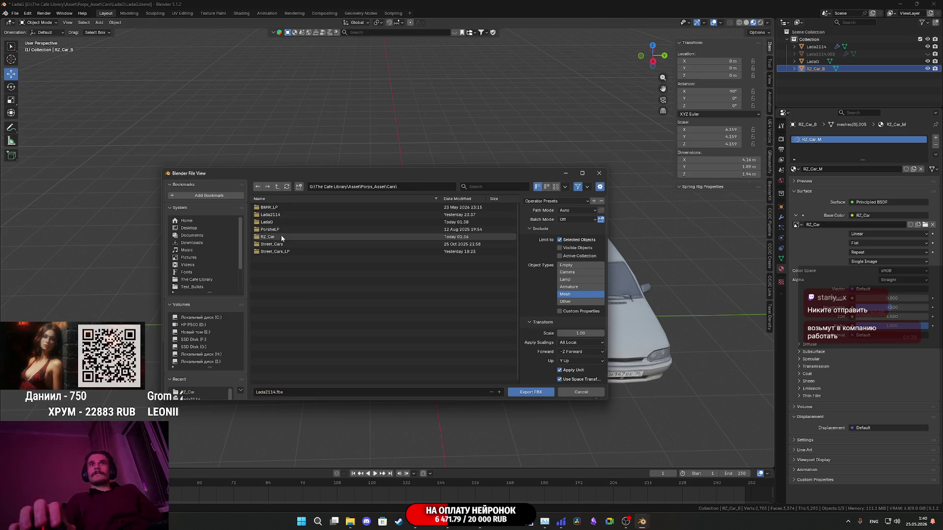
{"action": "left_click", "coordinate": [281, 236]}
{"action": "left_click", "coordinate": [307, 392]}
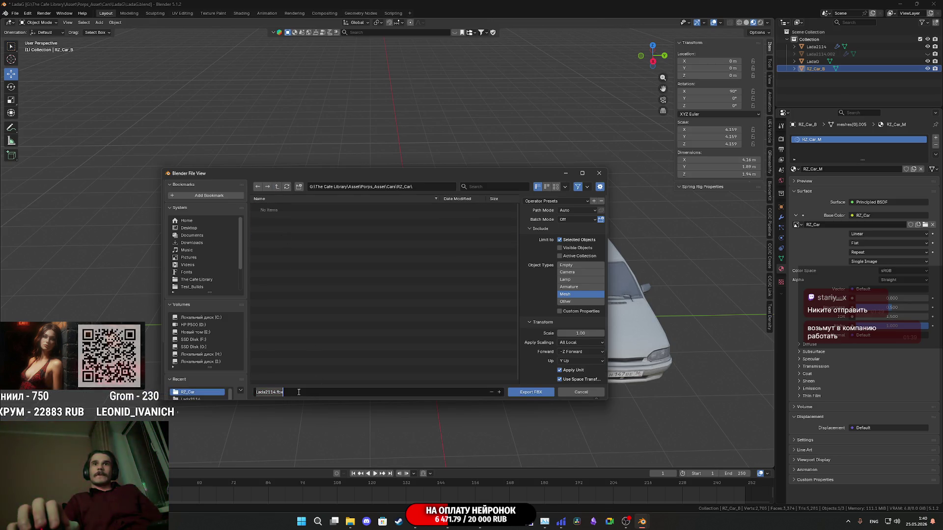
{"action": "type", "text": "RZ"}
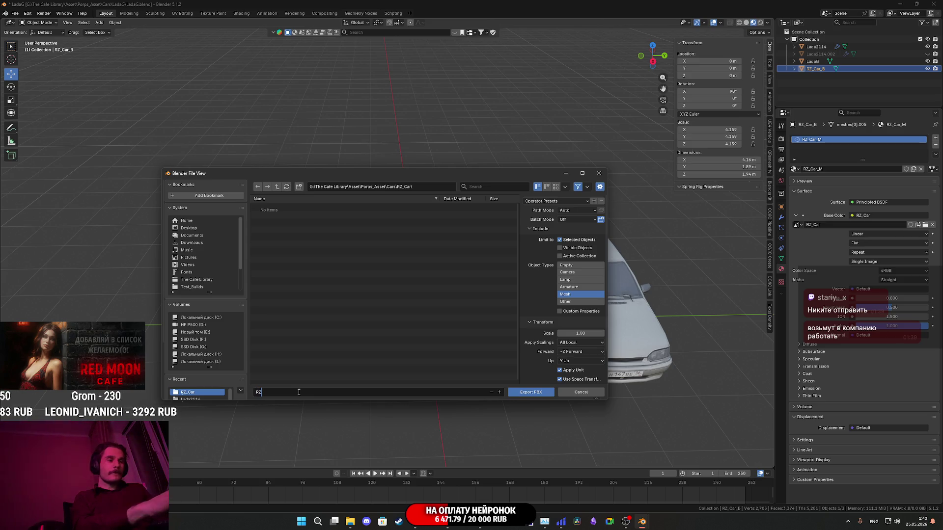
{"action": "type", "text": "_Car"}
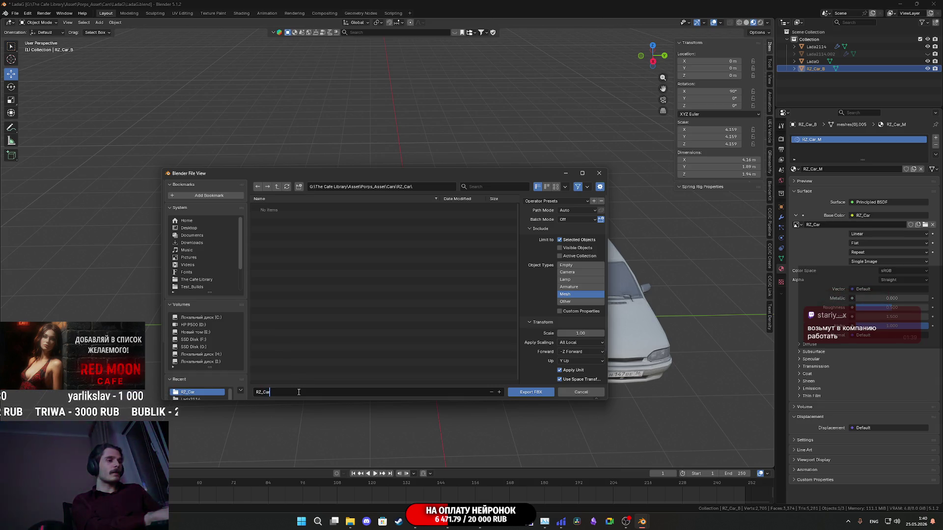
{"action": "left_click", "coordinate": [529, 392]}
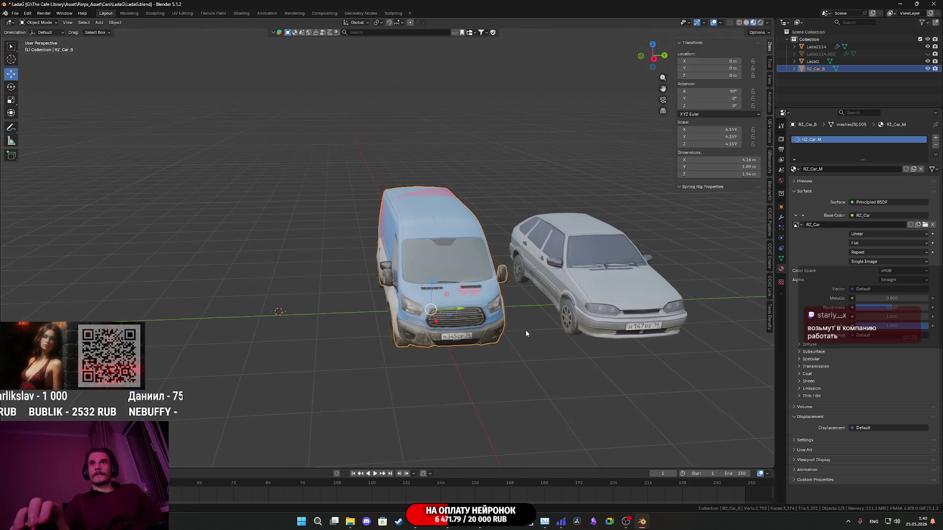
Undo the move to return the van beside the white cars, save, and deselect it.
{"action": "key", "text": "ctrl+z"}
{"action": "key", "text": "ctrl+s"}
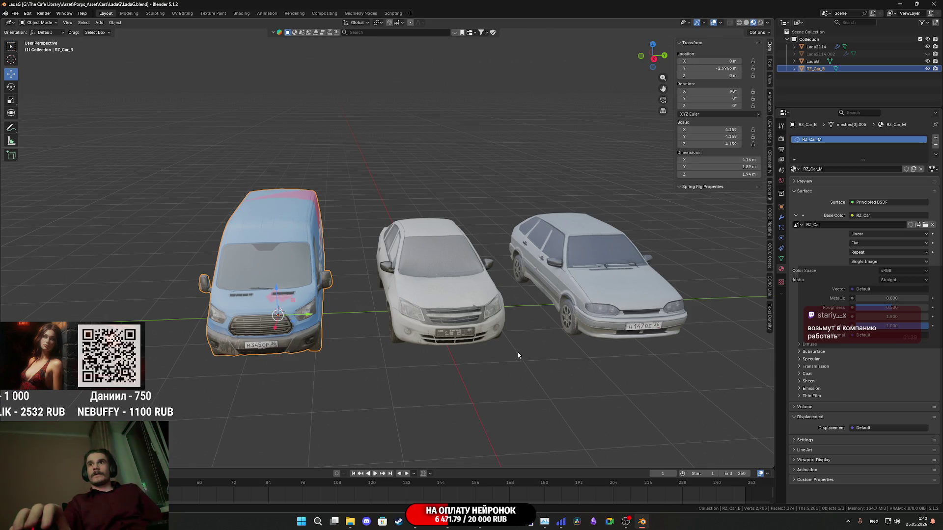
{"action": "left_click", "coordinate": [518, 355]}
{"action": "mouse_move", "coordinate": [518, 355]}
{"action": "left_mouse_down"}
{"action": "mouse_move", "coordinate": [530, 334]}
{"action": "mouse_move", "coordinate": [542, 337]}
{"action": "left_mouse_up"}
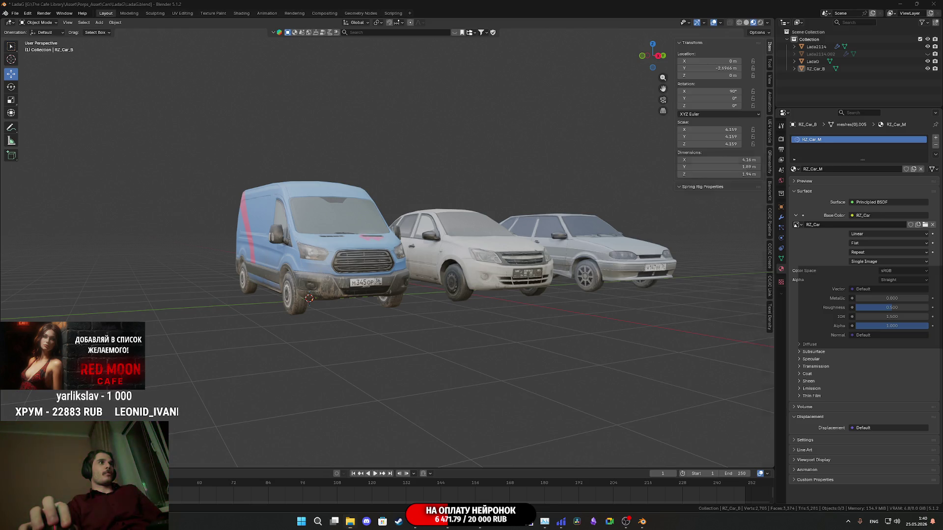
{"action": "scroll", "coordinate": [440, 305], "scroll_direction": "up", "scroll_amount": 5}
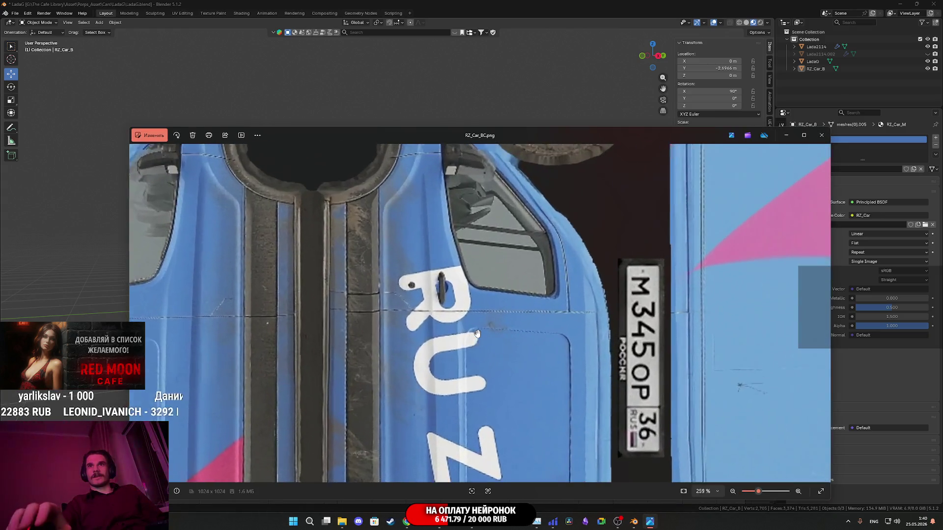
Close the RZ_Car_BC.png preview, resave the blend file, and switch to Unreal Editor.
{"action": "scroll", "coordinate": [489, 328], "scroll_direction": "down", "scroll_amount": 5}
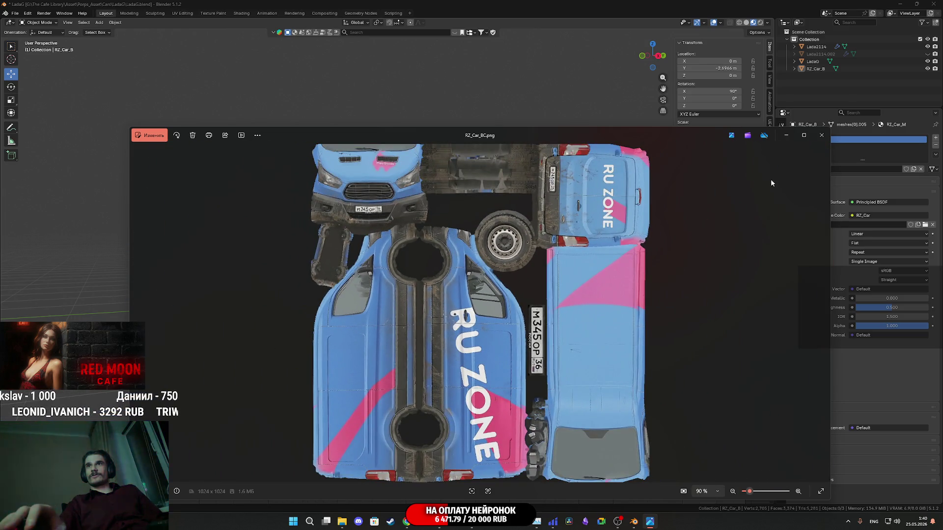
{"action": "left_click", "coordinate": [819, 141]}
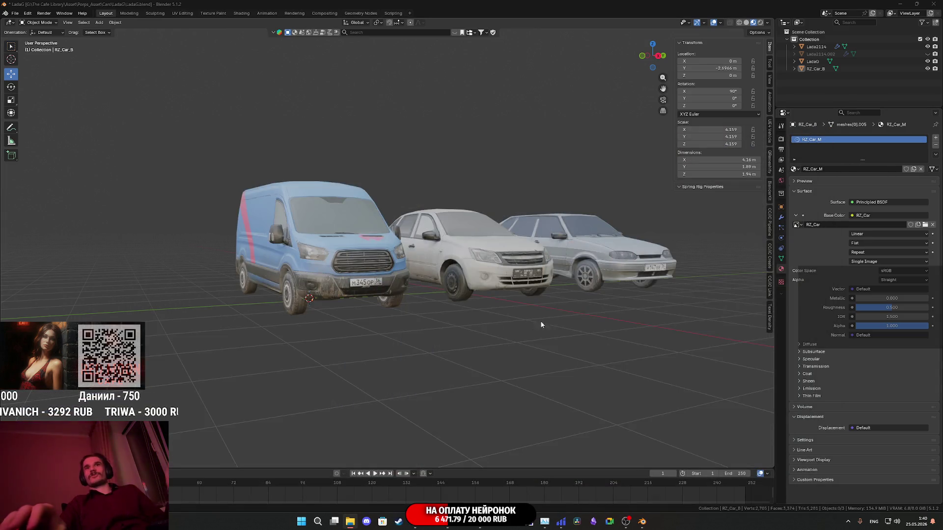
{"action": "left_click_drag", "start_coordinate": [524, 328], "coordinate": [495, 323]}
{"action": "key", "text": "ctrl+s"}
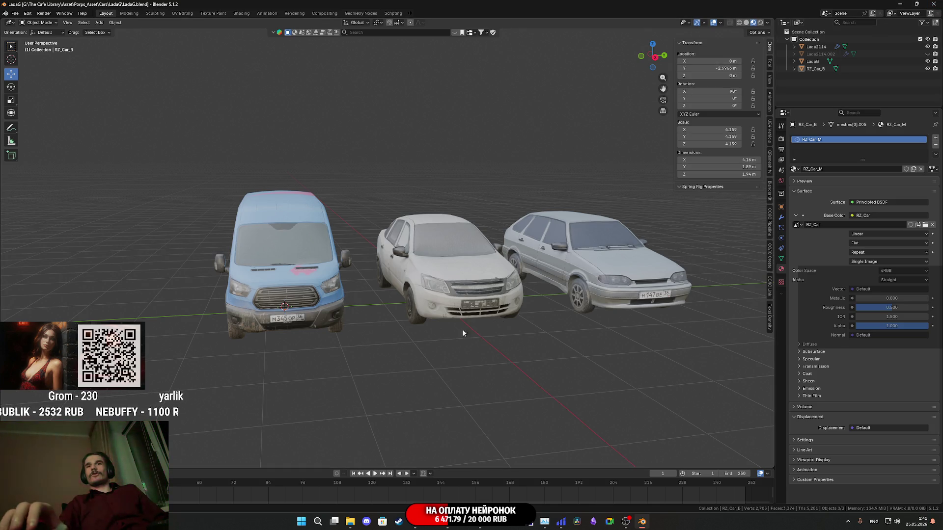
{"action": "left_click", "coordinate": [450, 526]}
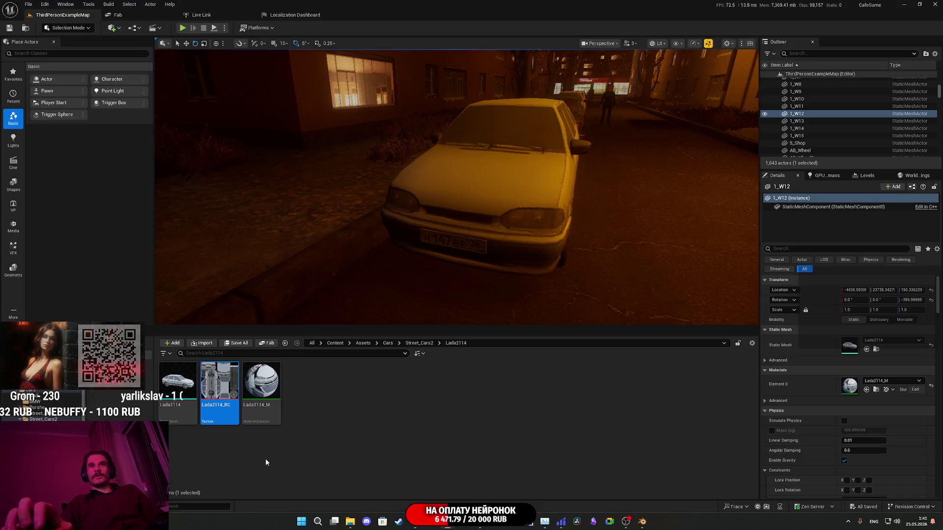
Navigate the Content Browser up to the Street_Cars2 folder.
{"action": "left_click", "coordinate": [420, 344]}
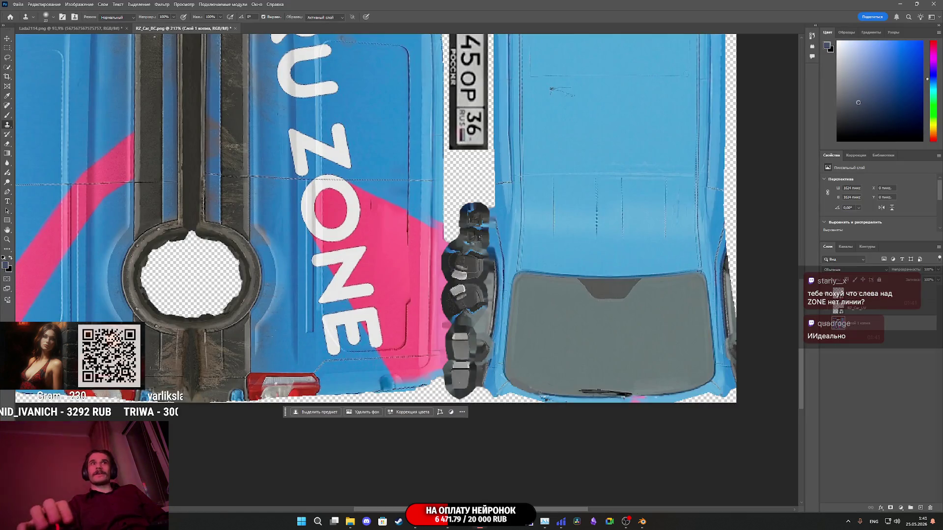
Close RZ_Car_BC without saving and reopen the saved RZ_Car_BC.png, skipping the colour profile prompt.
{"action": "left_click", "coordinate": [237, 28]}
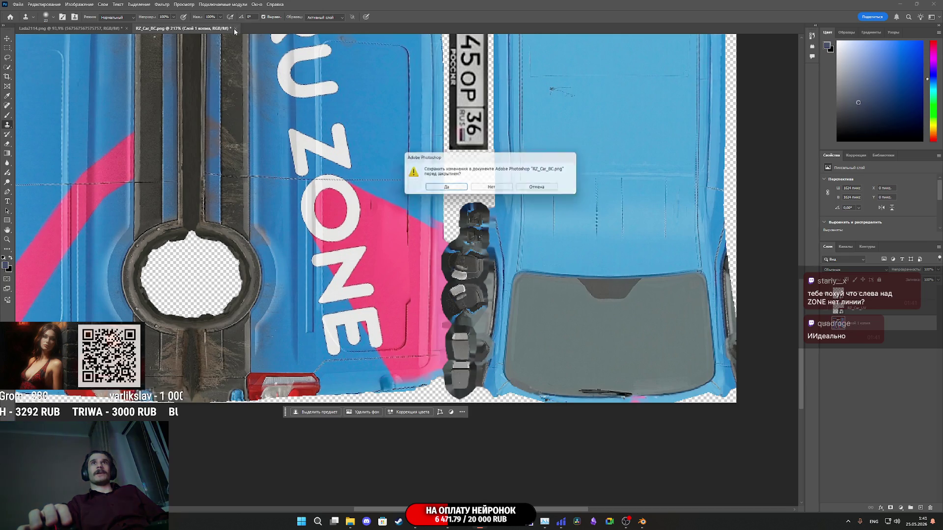
{"action": "left_click", "coordinate": [493, 189]}
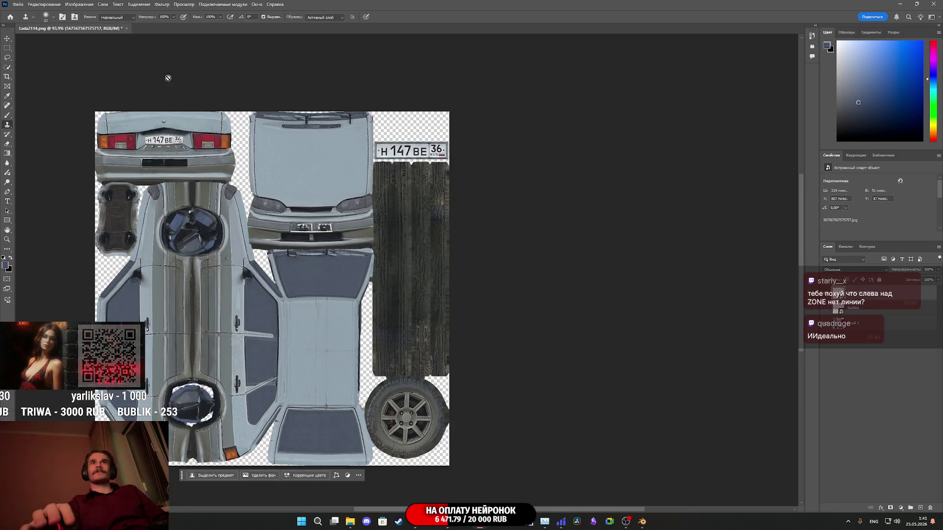
{"action": "mouse_move", "coordinate": [291, 156]}
{"action": "left_mouse_down"}
{"action": "mouse_move", "coordinate": [479, 394]}
{"action": "mouse_move", "coordinate": [896, 376]}
{"action": "left_mouse_up"}
{"action": "left_click", "coordinate": [515, 212]}
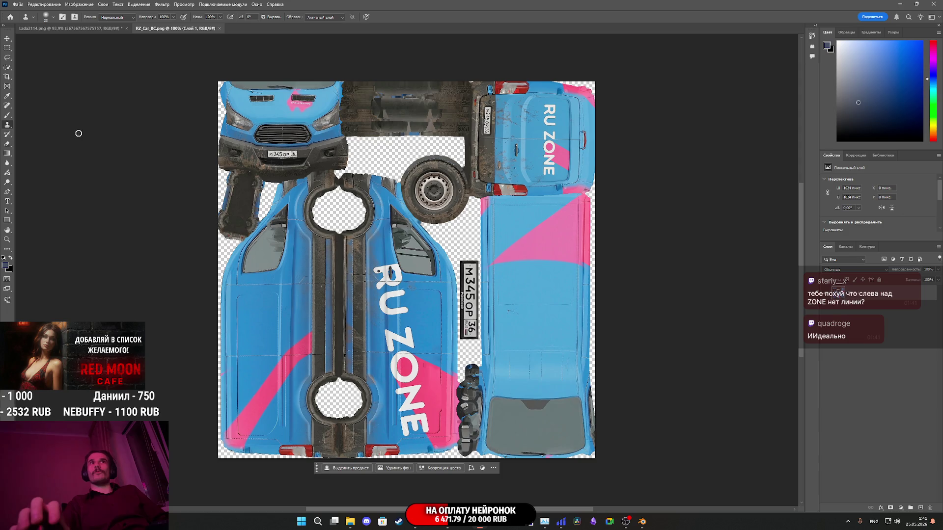
Zoom in and clone grey texture over the blue smear on the parts strip.
{"action": "scroll", "coordinate": [437, 286], "scroll_direction": "up", "scroll_amount": 2}
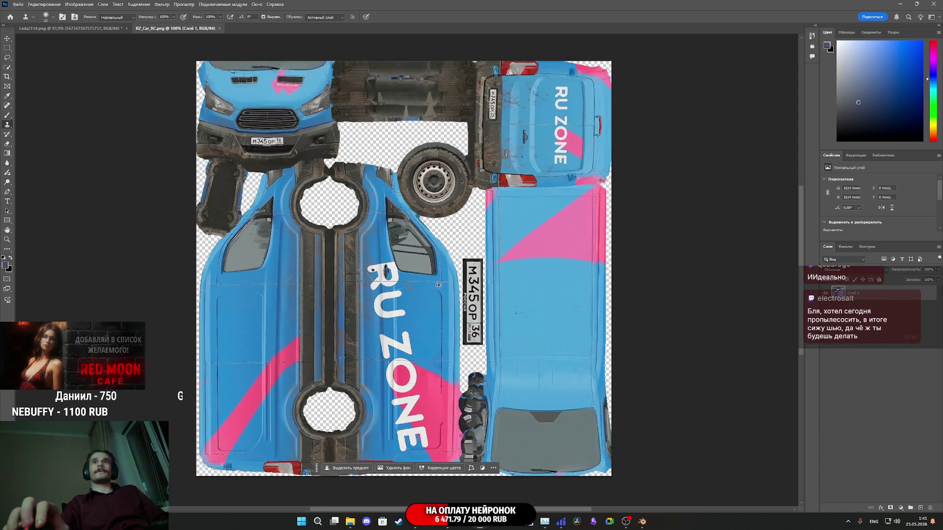
{"action": "scroll", "coordinate": [453, 358], "scroll_direction": "up", "scroll_amount": 3}
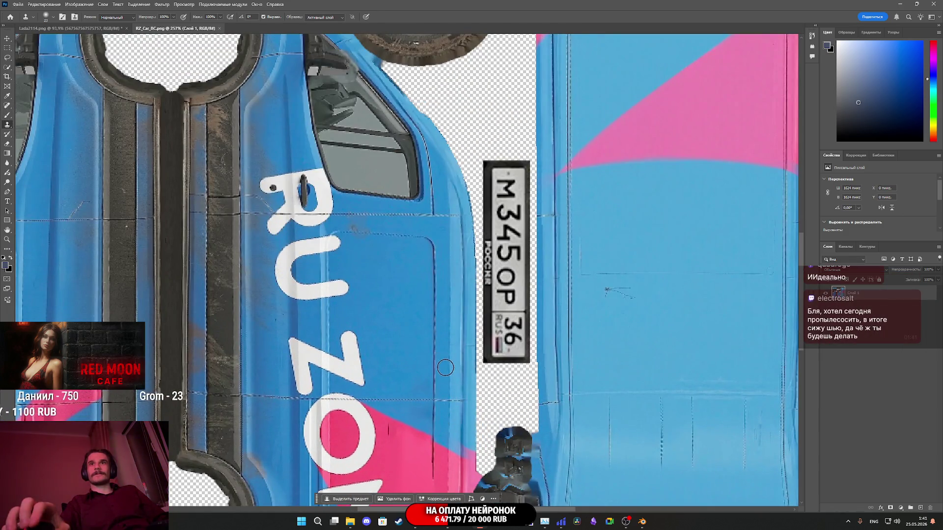
{"action": "scroll", "coordinate": [441, 416], "scroll_direction": "down", "scroll_amount": 3}
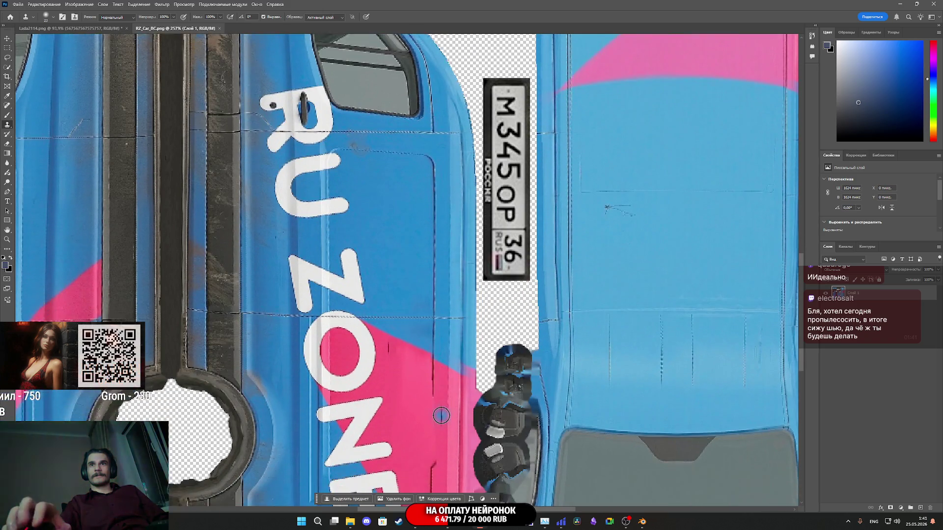
{"action": "scroll", "coordinate": [441, 416], "scroll_direction": "down", "scroll_amount": 3}
{"action": "scroll", "coordinate": [430, 406], "scroll_direction": "up", "scroll_amount": 3}
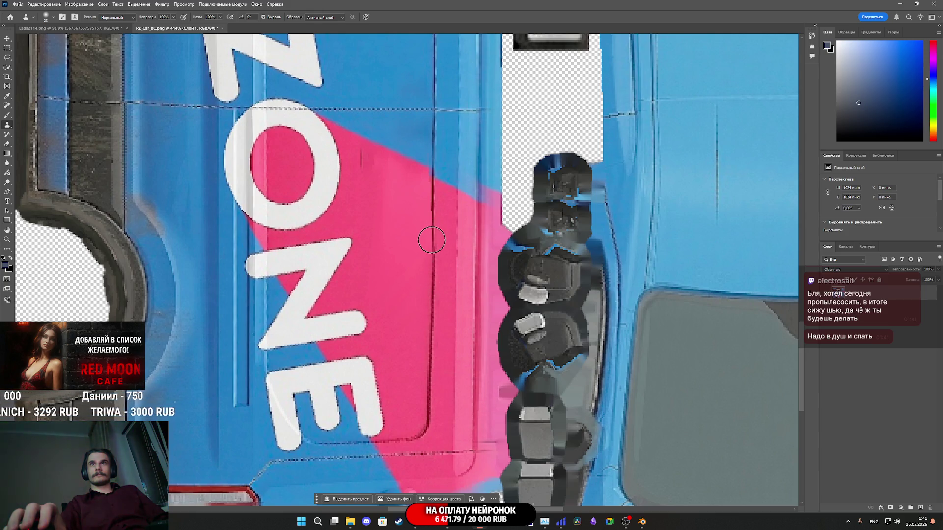
{"action": "scroll", "coordinate": [424, 353], "scroll_direction": "down", "scroll_amount": 4}
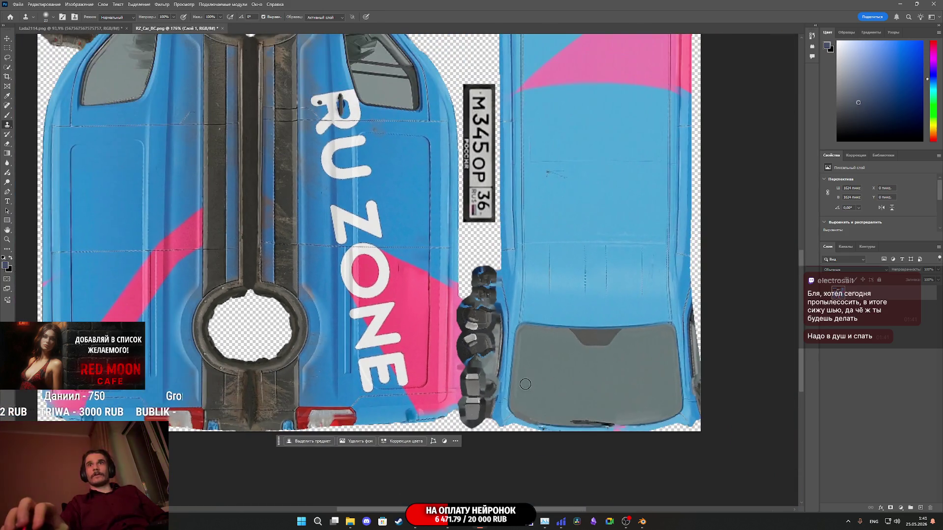
{"action": "scroll", "coordinate": [463, 307], "scroll_direction": "down", "scroll_amount": 1}
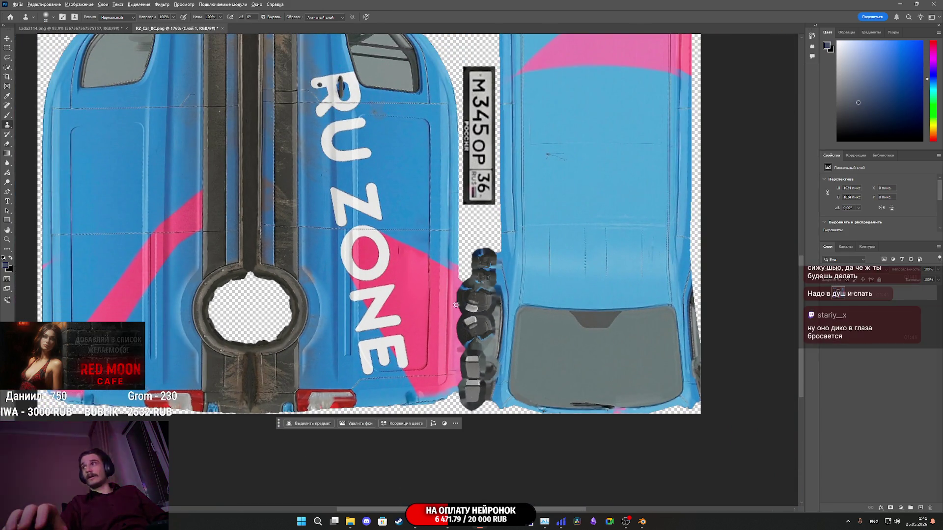
{"action": "scroll", "coordinate": [408, 322], "scroll_direction": "up", "scroll_amount": 1}
{"action": "scroll", "coordinate": [408, 322], "scroll_direction": "up", "scroll_amount": 1}
{"action": "scroll", "coordinate": [434, 316], "scroll_direction": "up", "scroll_amount": 1}
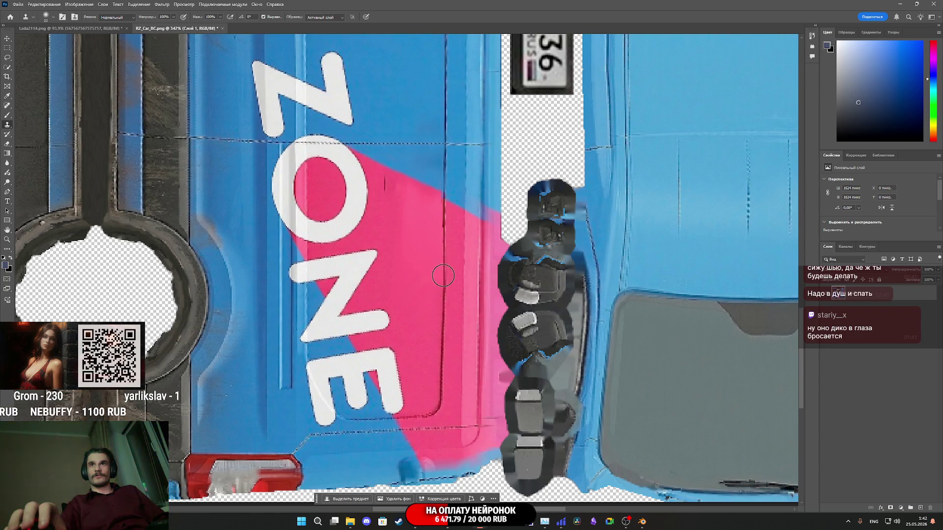
{"action": "scroll", "coordinate": [450, 367], "scroll_direction": "down", "scroll_amount": 4}
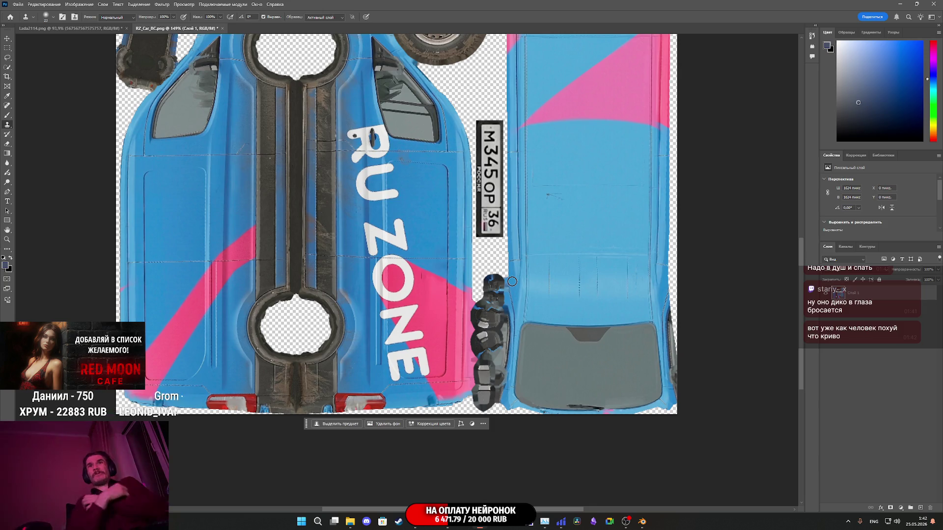
{"action": "left_click", "coordinate": [499, 274]}
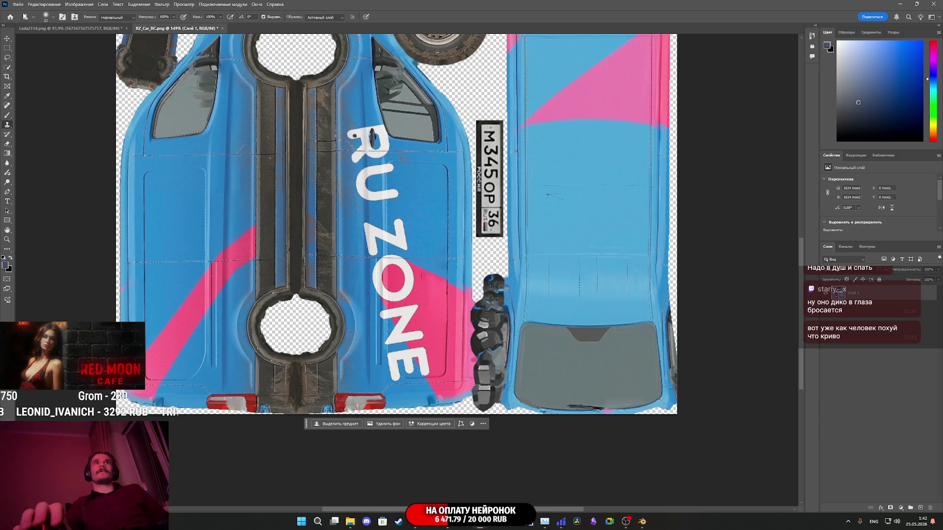
{"action": "left_click", "coordinate": [19, 5]}
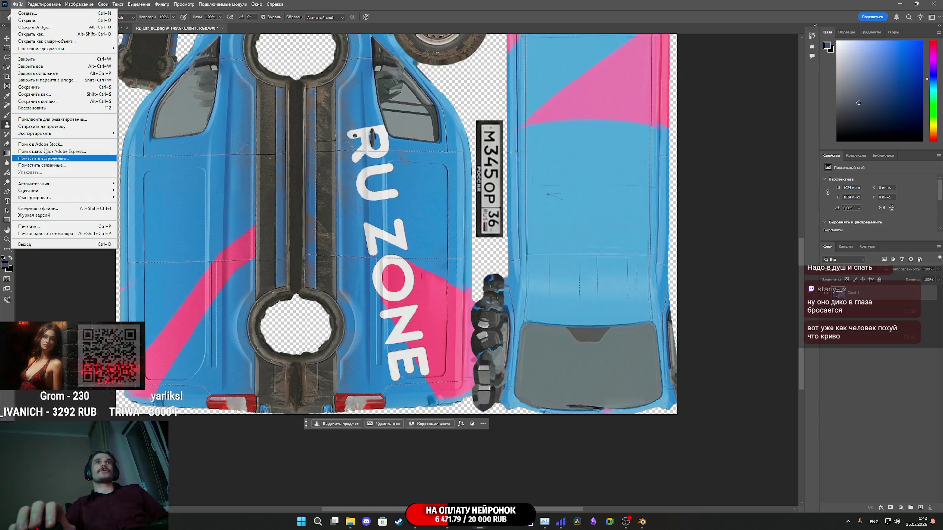
Export the texture as PNG, replacing RZ_Car_BC.png in the RZ_Car folder.
{"action": "mouse_move", "coordinate": [50, 133]}
{"action": "left_click", "coordinate": [147, 139]}
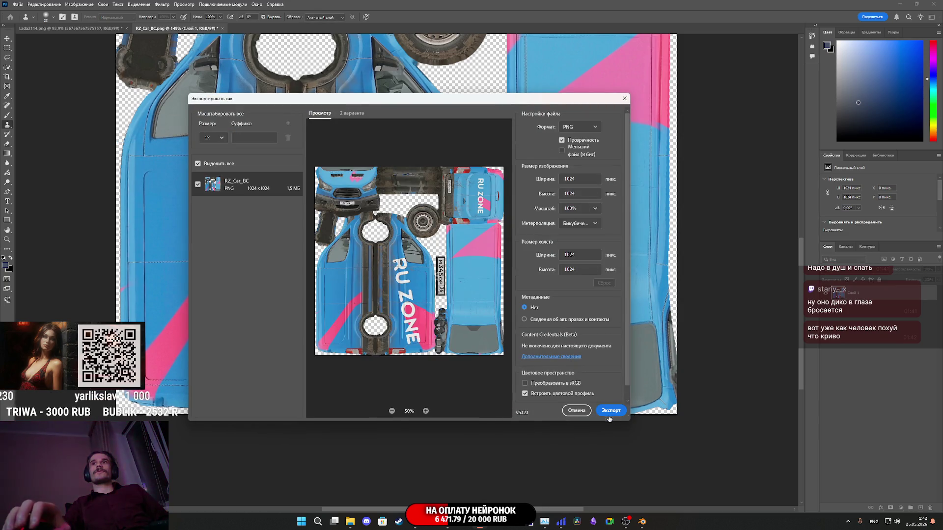
{"action": "left_click", "coordinate": [612, 414]}
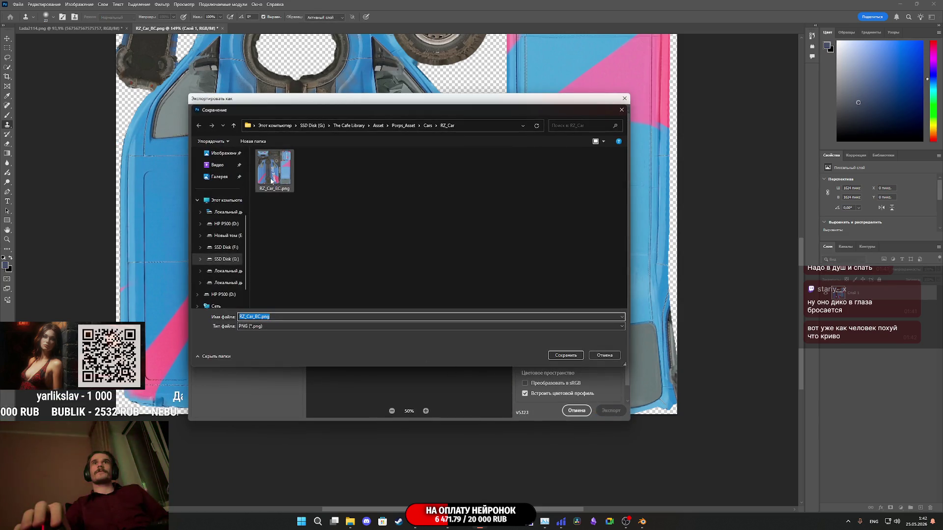
{"action": "left_click", "coordinate": [566, 355]}
{"action": "left_click", "coordinate": [491, 260]}
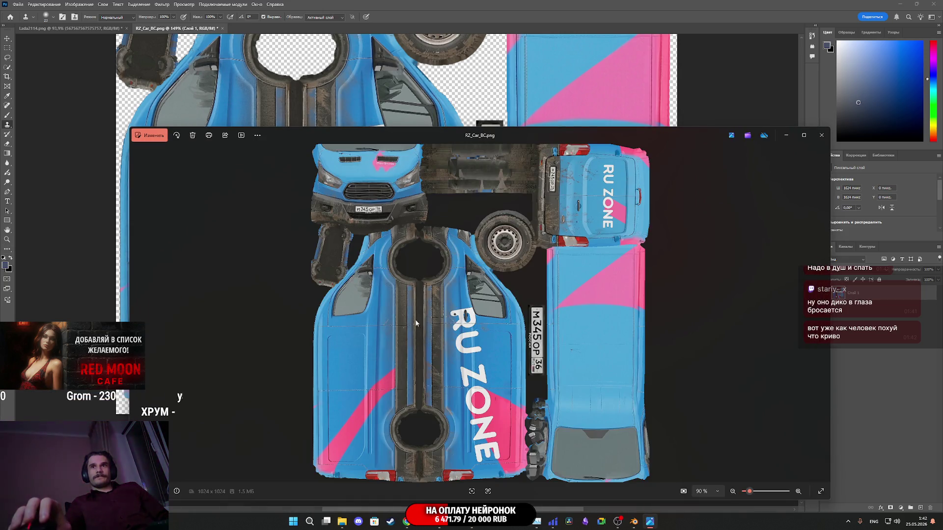
In Photos, raise the texture's saturation to 1 and save over the original.
{"action": "left_click", "coordinate": [149, 135]}
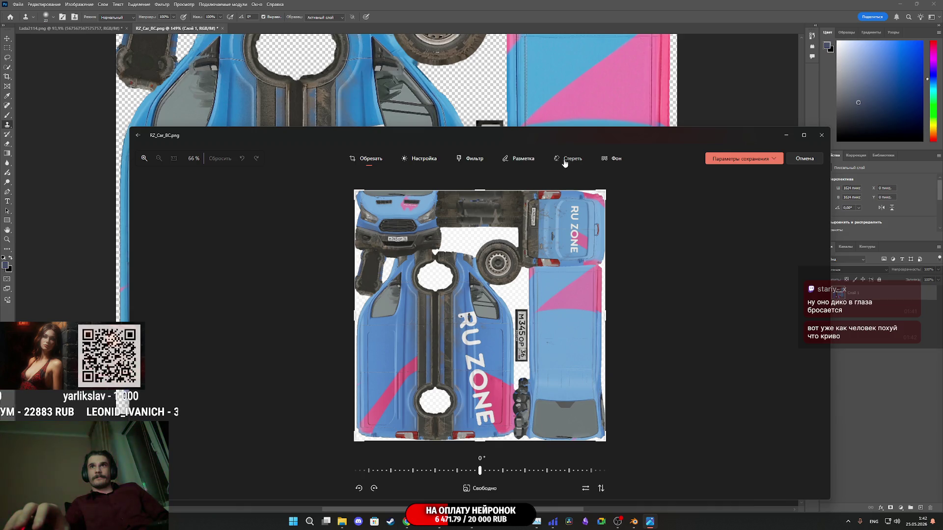
{"action": "left_click", "coordinate": [416, 160]}
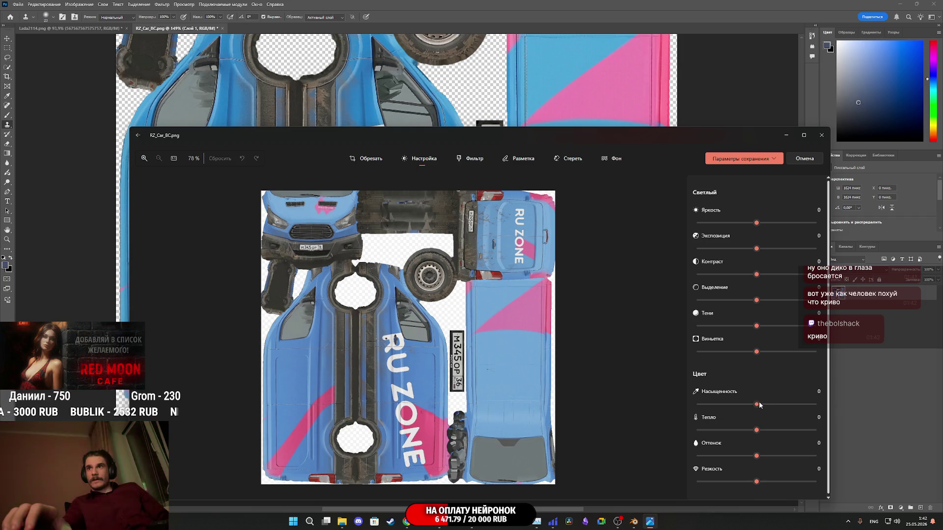
{"action": "left_click", "coordinate": [760, 405]}
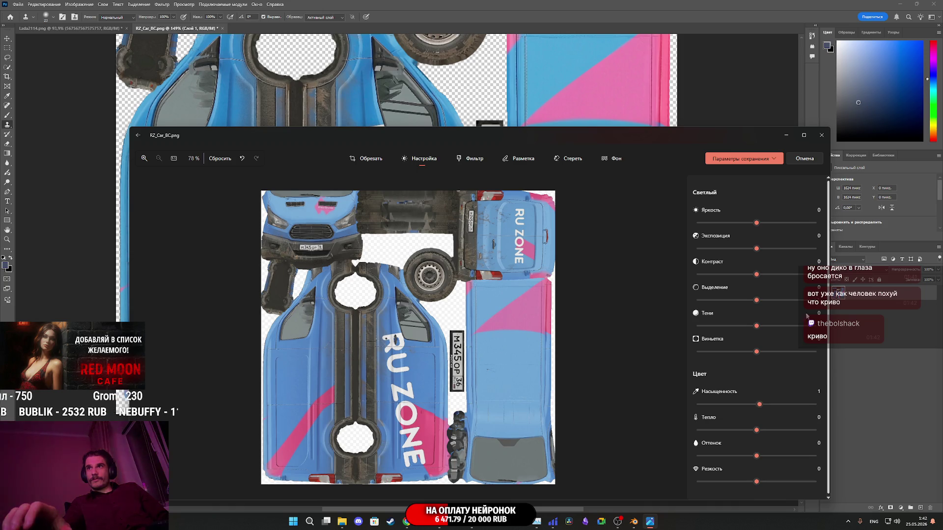
{"action": "left_click", "coordinate": [775, 160]}
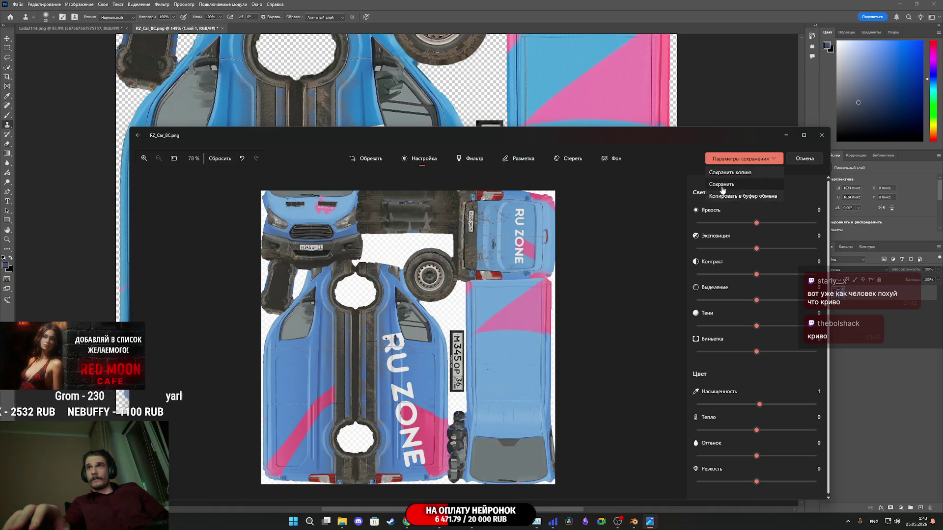
{"action": "left_click", "coordinate": [719, 192]}
Close the Photos viewer and quit Photoshop without saving RZ_Car_BC or Lada2114.
{"action": "left_click", "coordinate": [821, 136]}
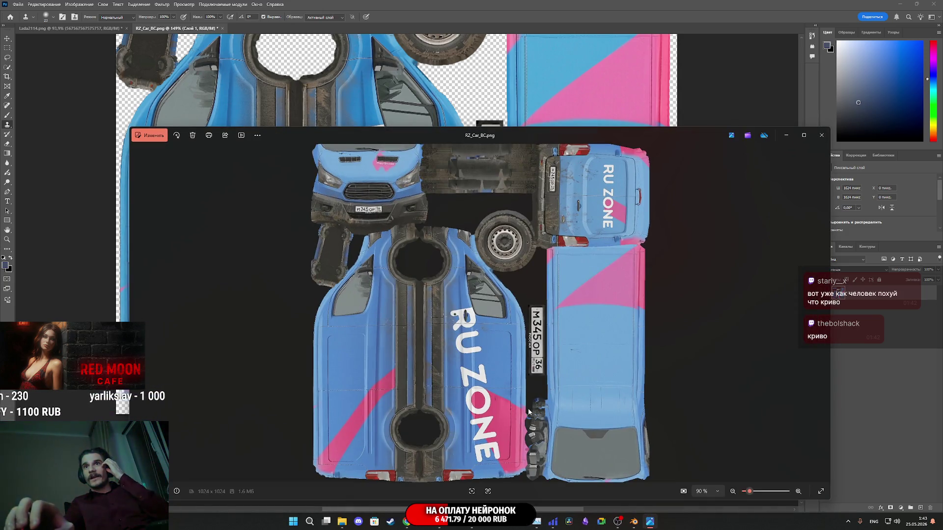
{"action": "scroll", "coordinate": [528, 406], "scroll_direction": "up", "scroll_amount": 5}
{"action": "scroll", "coordinate": [606, 343], "scroll_direction": "down", "scroll_amount": 3}
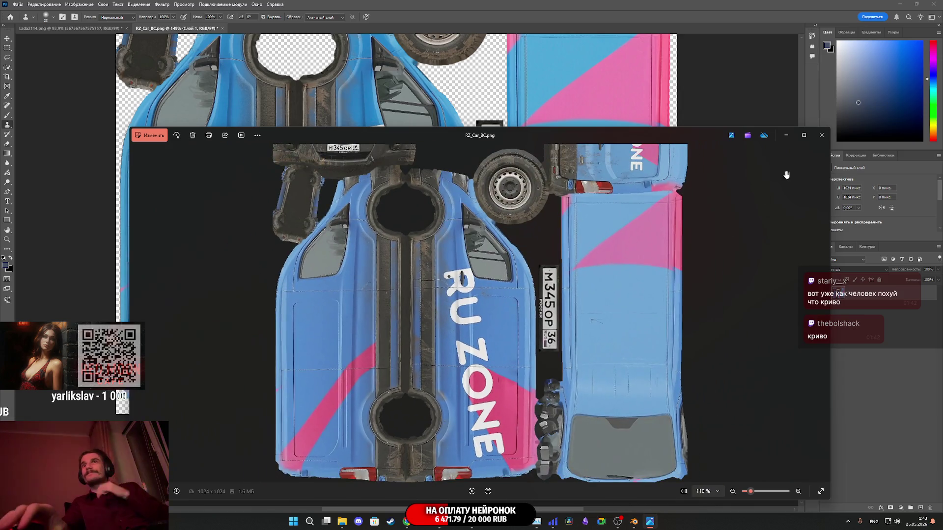
{"action": "left_click", "coordinate": [821, 135]}
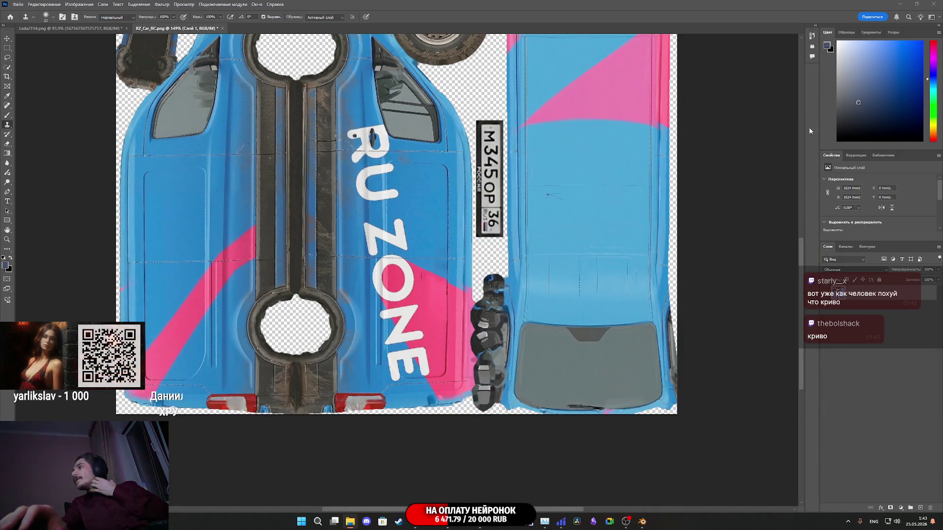
{"action": "left_click", "coordinate": [934, 4]}
{"action": "left_click", "coordinate": [491, 188]}
{"action": "left_click", "coordinate": [480, 189]}
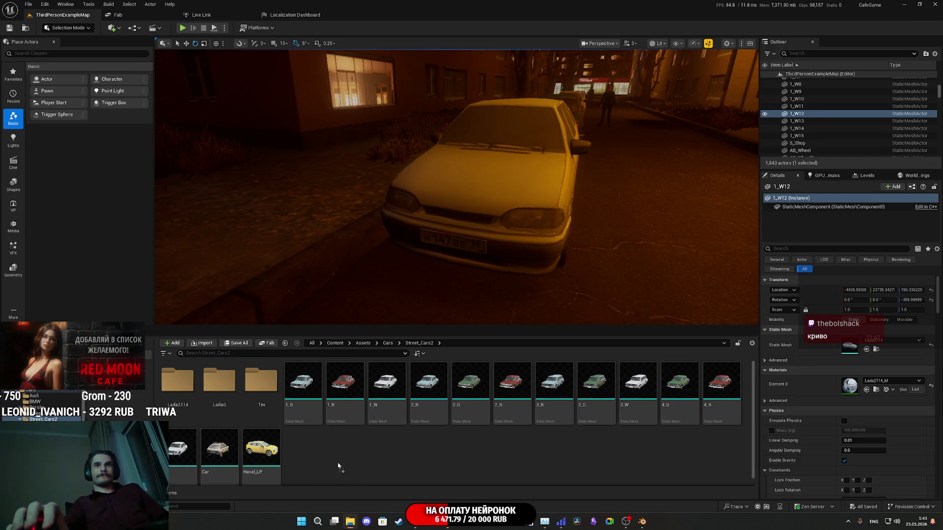
Drag the RZ_Car FBX into Street_Cars2 and import it as a static mesh.
{"action": "left_click_drag", "start_coordinate": [338, 467], "coordinate": [367, 444]}
{"action": "left_click", "coordinate": [560, 373]}
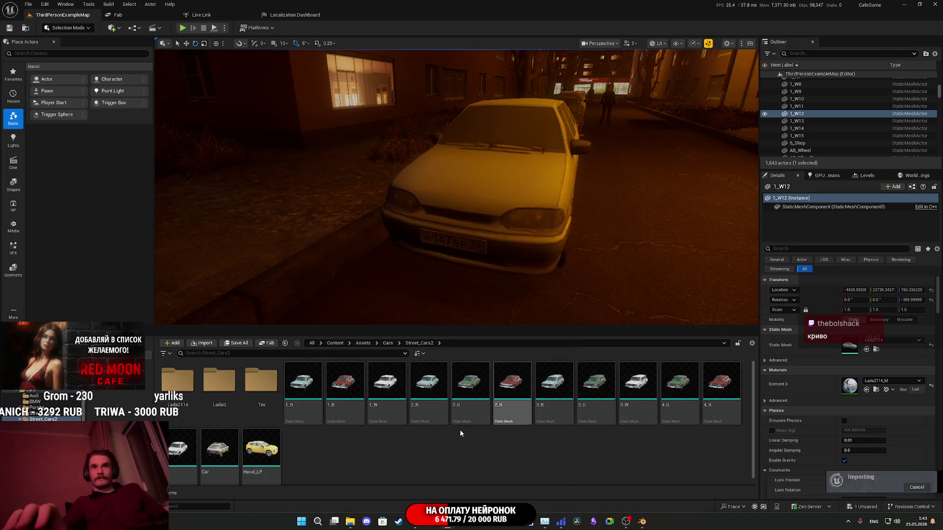
{"action": "mouse_move", "coordinate": [278, 436]}
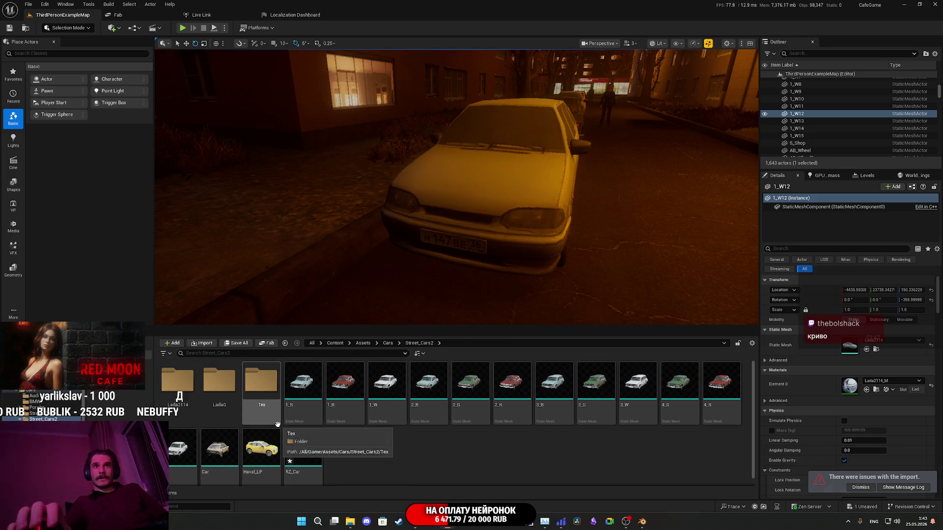
Create an RZ_Car folder in Street_Cars2 and copy the RZ_Car mesh into it.
{"action": "right_click", "coordinate": [355, 458]}
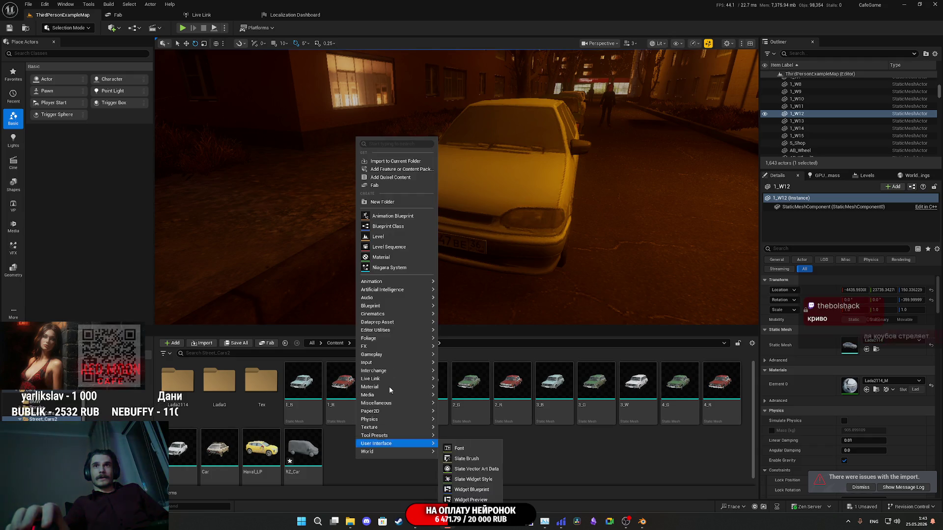
{"action": "left_click", "coordinate": [376, 202]}
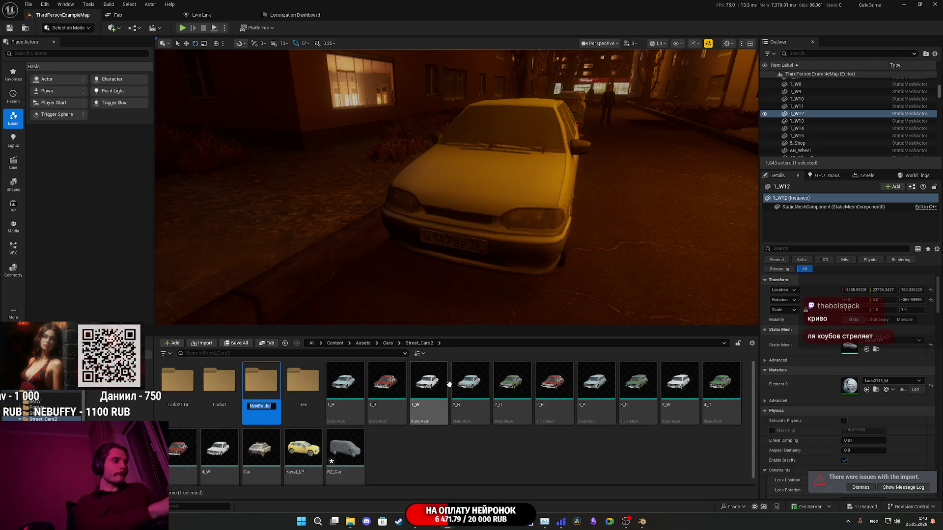
{"action": "type", "text": "RZ_Car"}
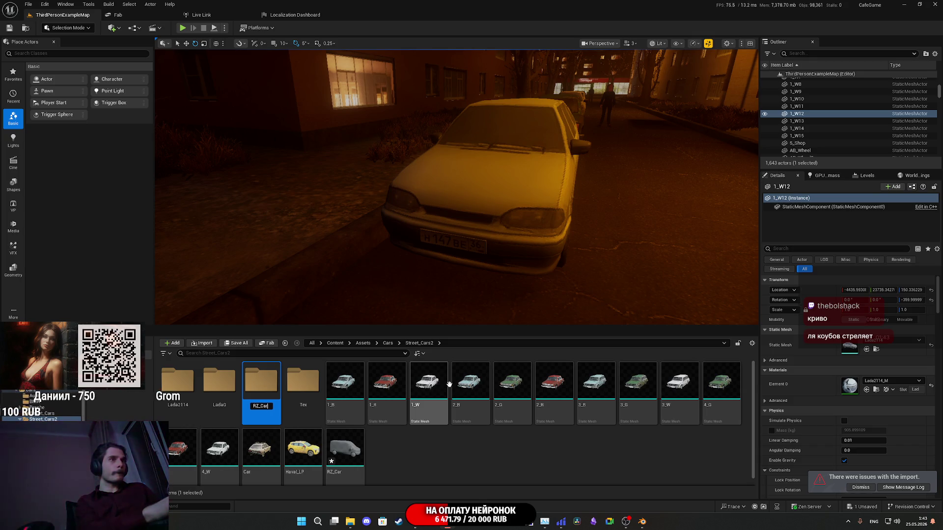
{"action": "key", "text": "Return"}
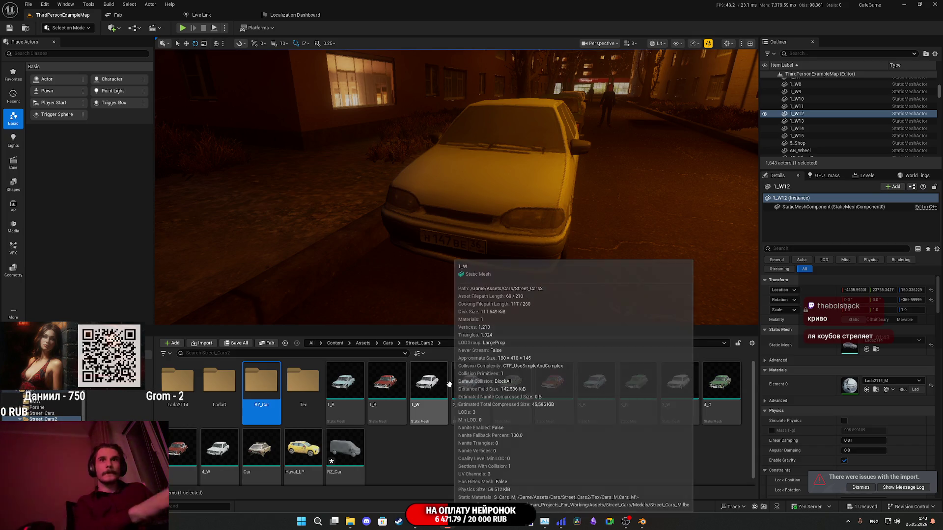
{"action": "left_click", "coordinate": [283, 407]}
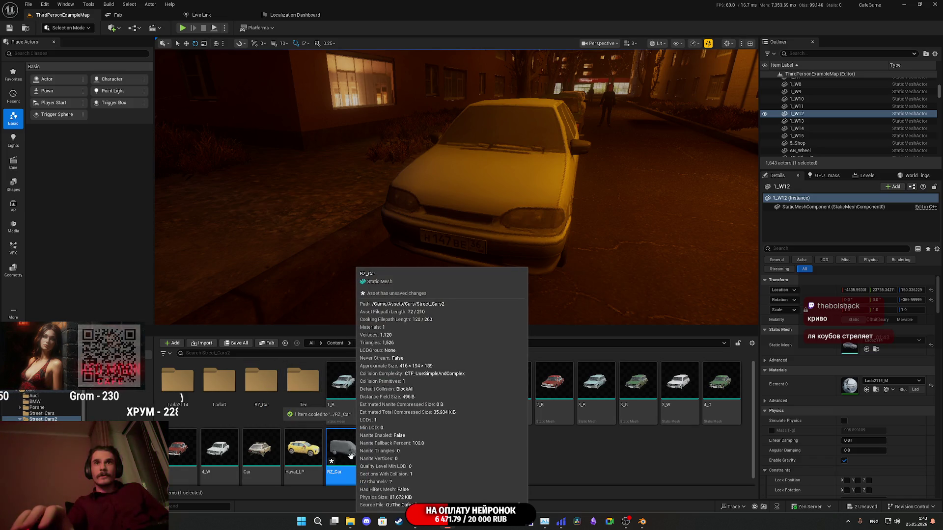
{"action": "double_click", "coordinate": [273, 387]}
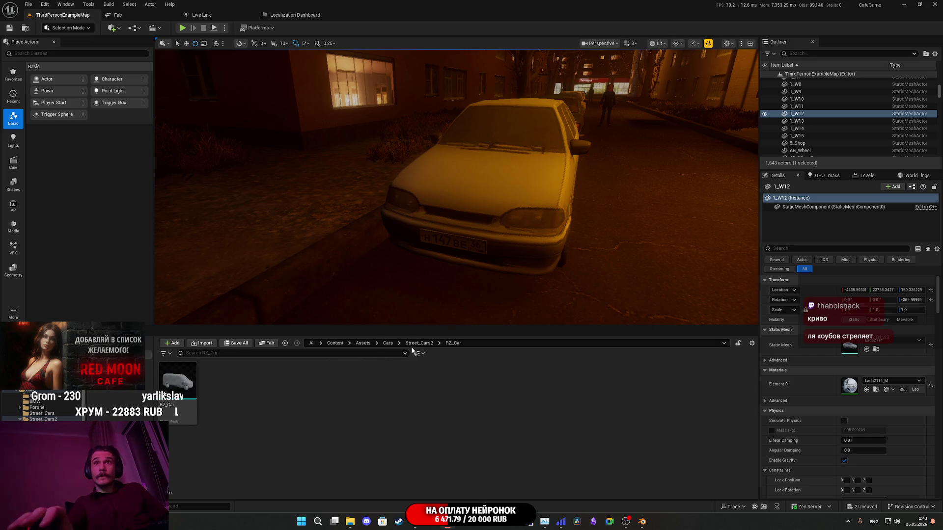
Delete the original RZ_Car mesh, then open the RZ_Car_BC texture inside the RZ_Car folder.
{"action": "left_click", "coordinate": [419, 343]}
{"action": "left_click", "coordinate": [343, 448]}
{"action": "key", "text": "Delete"}
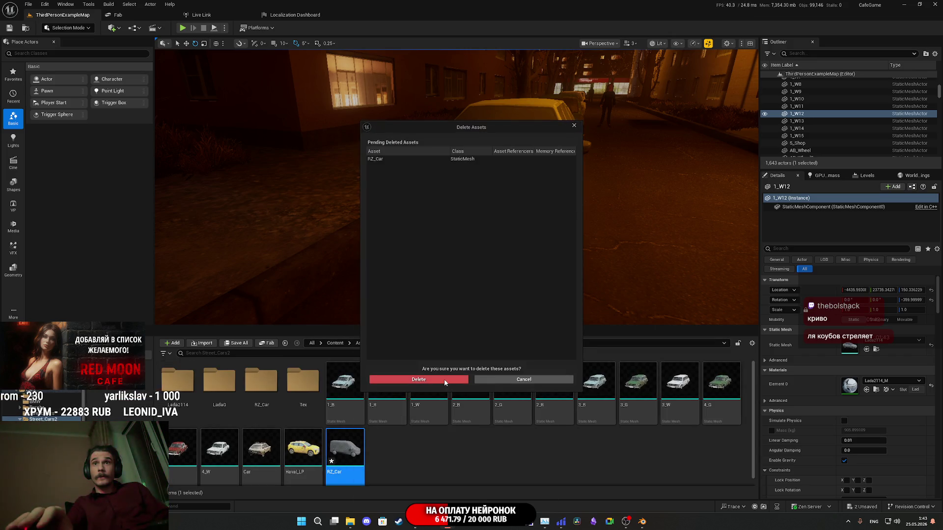
{"action": "left_click", "coordinate": [418, 381]}
{"action": "double_click", "coordinate": [260, 389]}
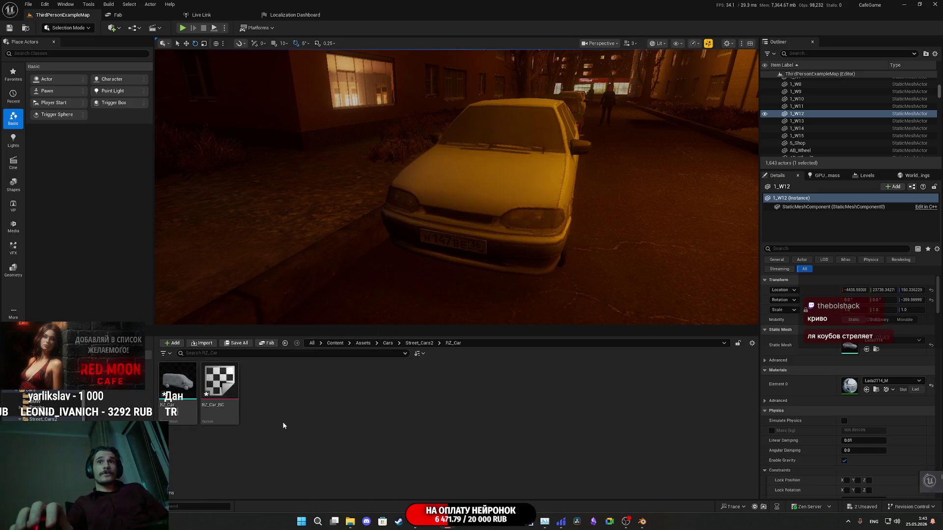
{"action": "double_click", "coordinate": [219, 388]}
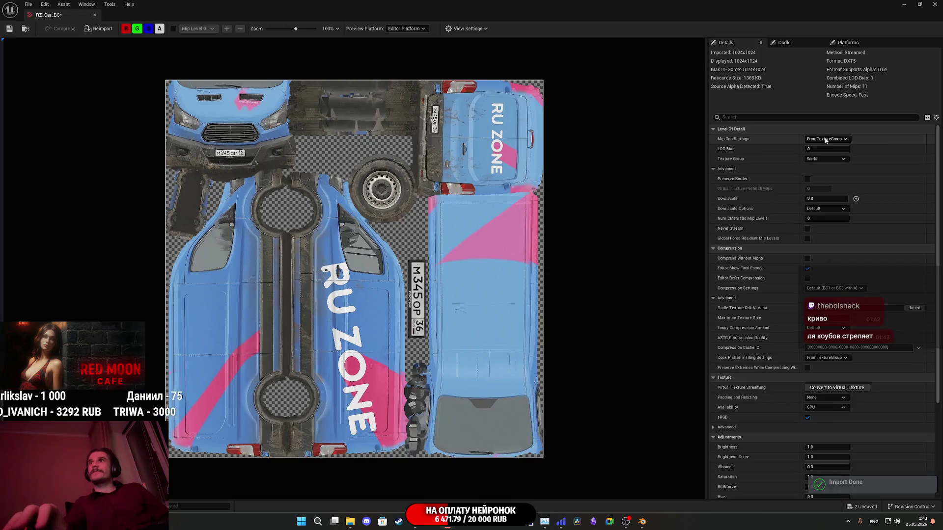
Give RZ_Car_BC 8 Bit Data group, SimpleAverage mips, default compression, sRGB on, 512 max size.
{"action": "left_click", "coordinate": [829, 159]}
{"action": "scroll", "coordinate": [830, 244], "scroll_direction": "down", "scroll_amount": 2}
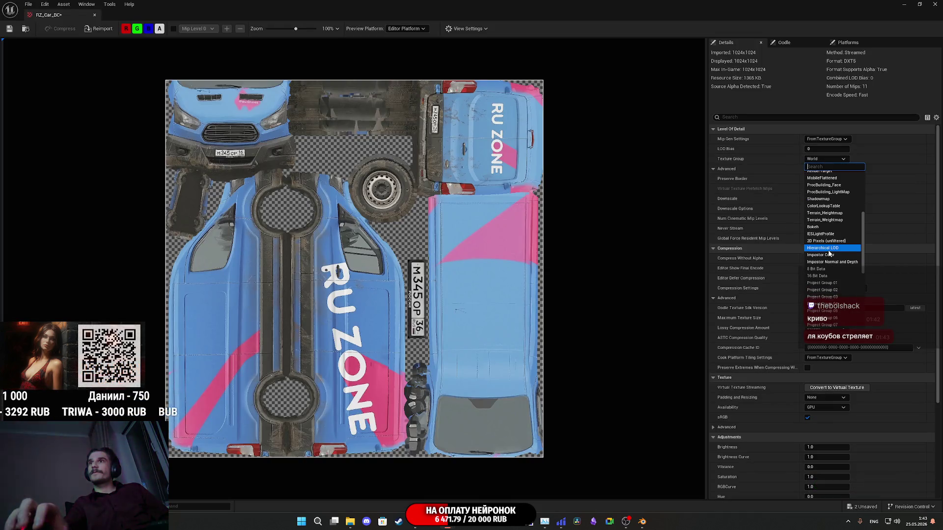
{"action": "left_click", "coordinate": [825, 267]}
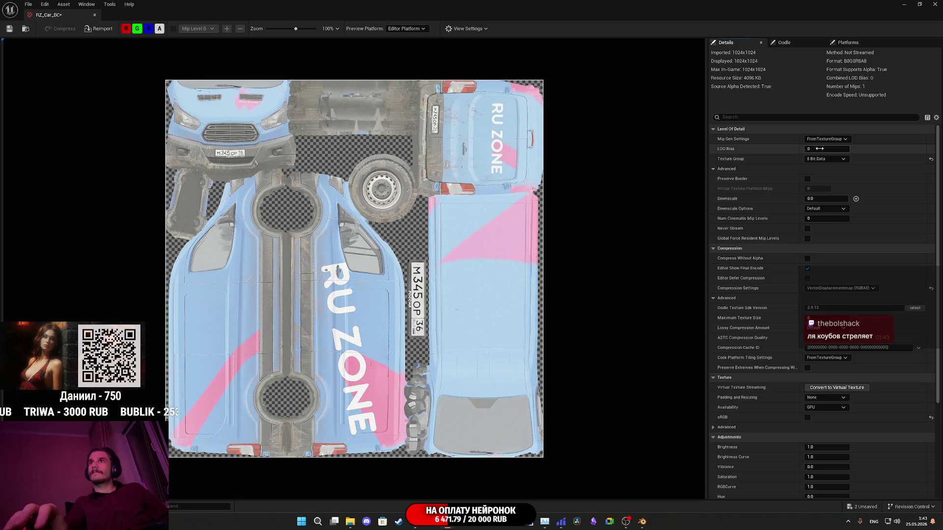
{"action": "left_click", "coordinate": [825, 139]}
{"action": "left_click", "coordinate": [832, 162]}
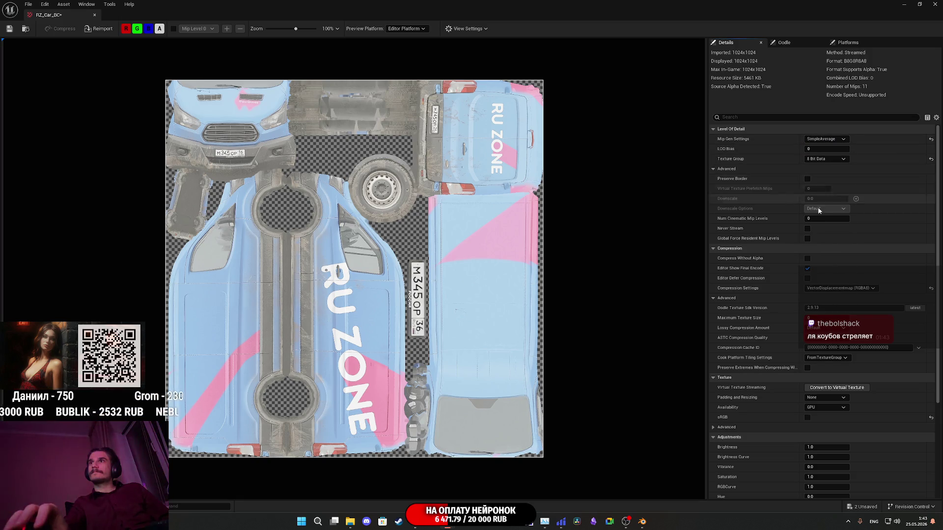
{"action": "left_click", "coordinate": [932, 288]}
{"action": "left_click", "coordinate": [807, 418]}
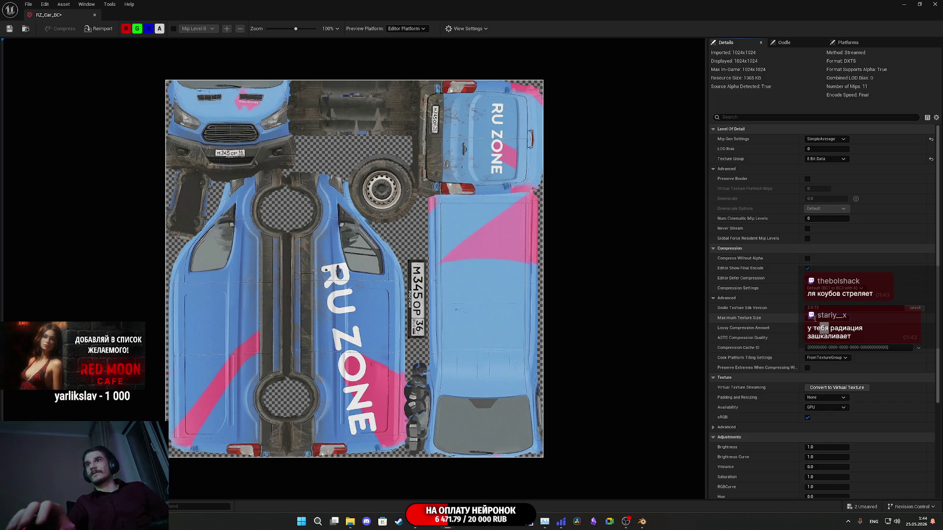
{"action": "key", "text": "Return"}
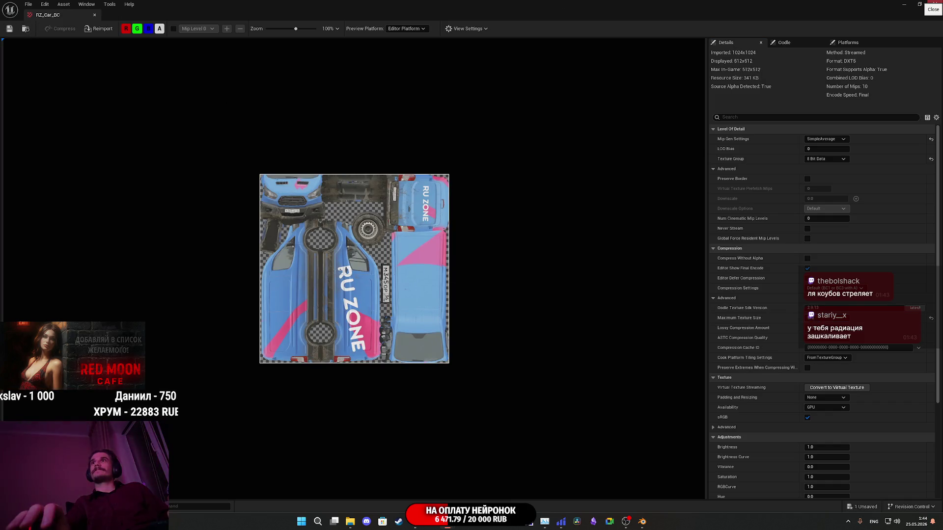
{"action": "left_click", "coordinate": [934, 4]}
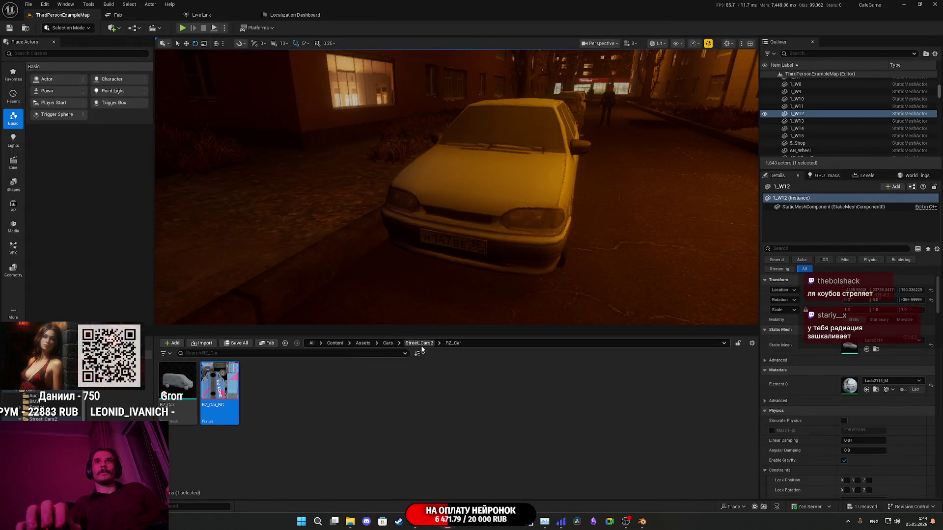
Duplicate LadaG_M as LadaG_M1, move it into the RZ_Car folder and open it.
{"action": "left_click", "coordinate": [419, 344]}
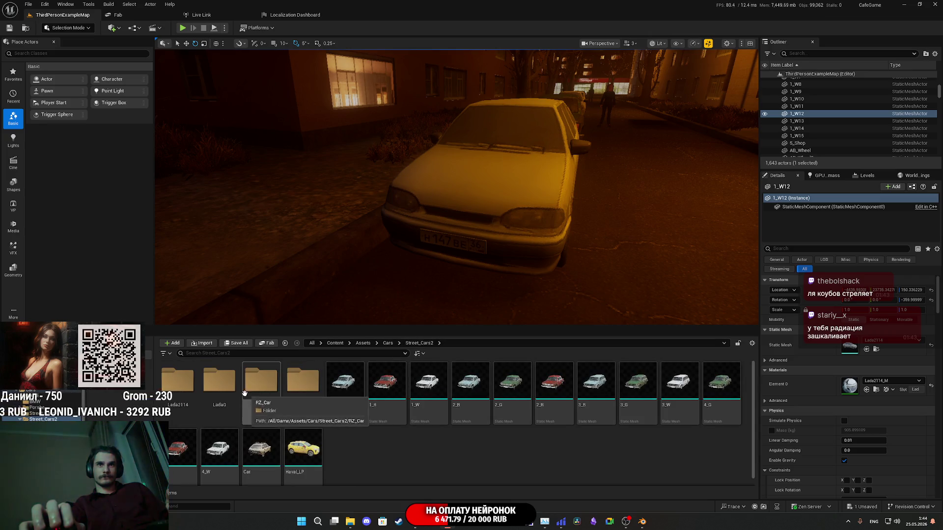
{"action": "double_click", "coordinate": [219, 383]}
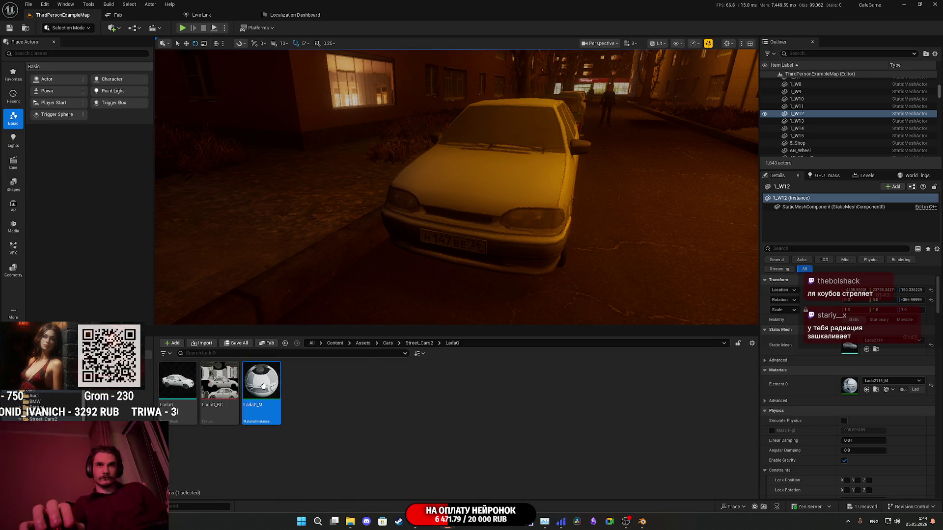
{"action": "right_click", "coordinate": [263, 386]}
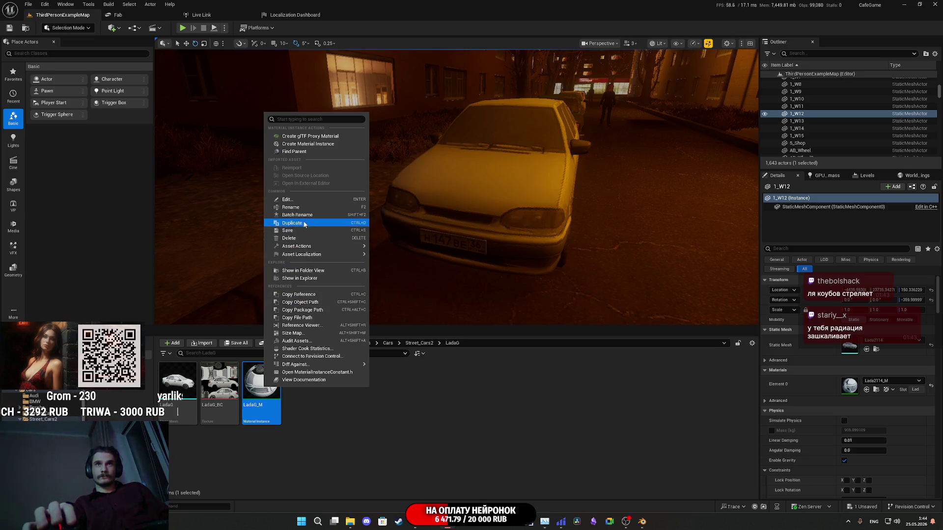
{"action": "left_click", "coordinate": [304, 224]}
{"action": "left_click_drag", "start_coordinate": [303, 393], "coordinate": [865, 386]}
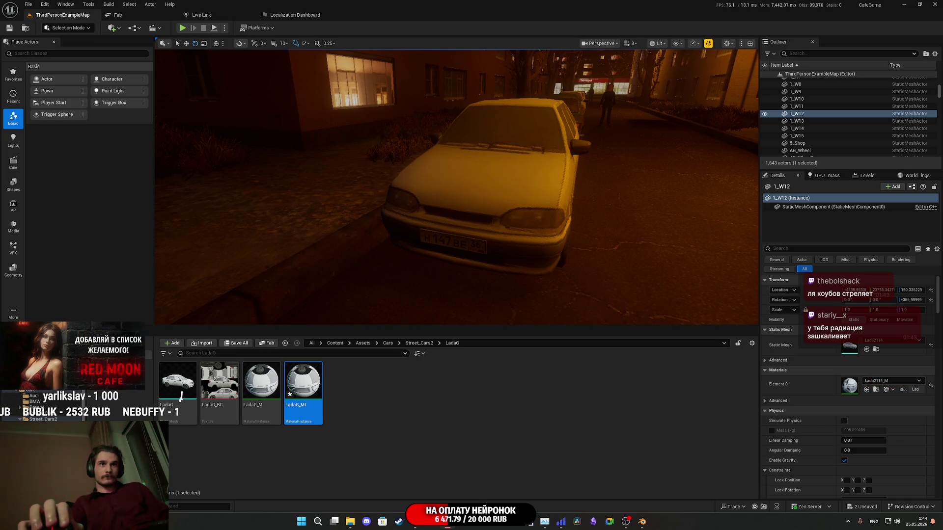
{"action": "left_click", "coordinate": [42, 426]}
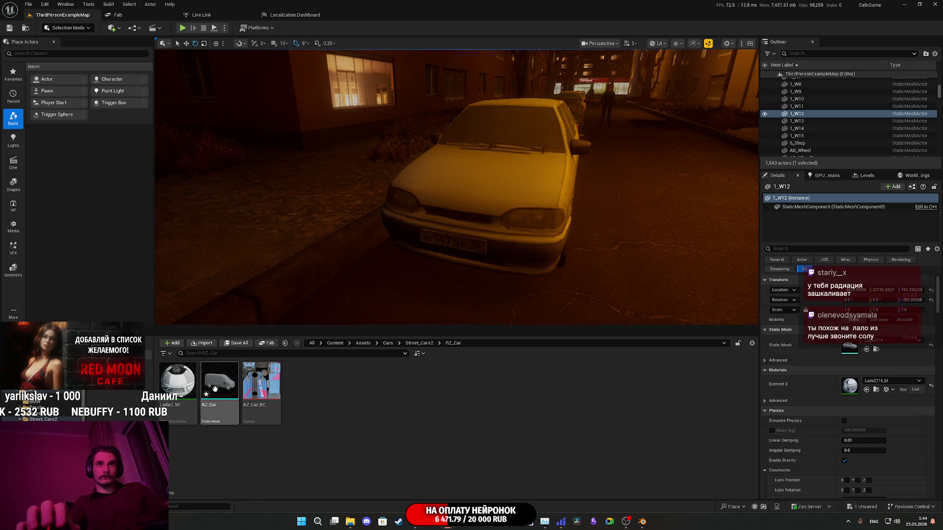
{"action": "double_click", "coordinate": [175, 390]}
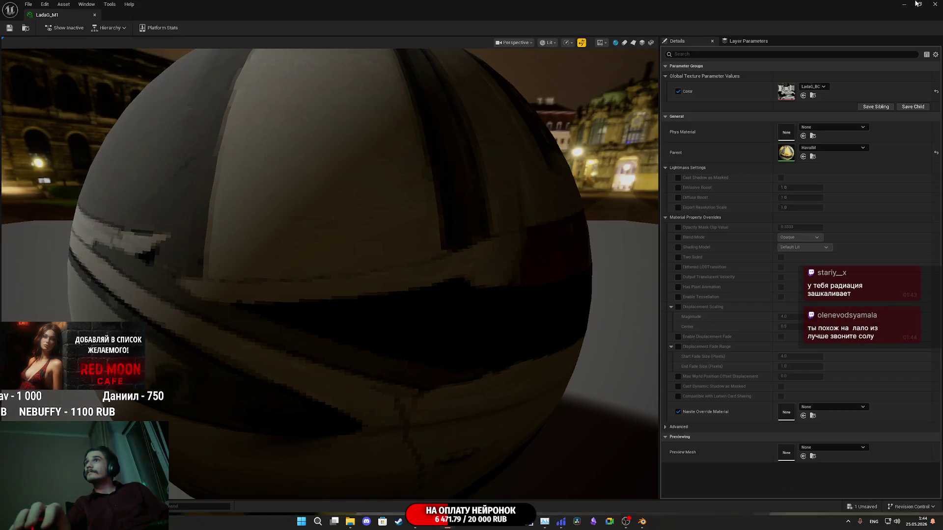
Set LadaG_M1's colour texture to RZ_Car_BC and save the material.
{"action": "left_click", "coordinate": [916, 4]}
{"action": "left_click", "coordinate": [261, 388]}
{"action": "left_click", "coordinate": [501, 304]}
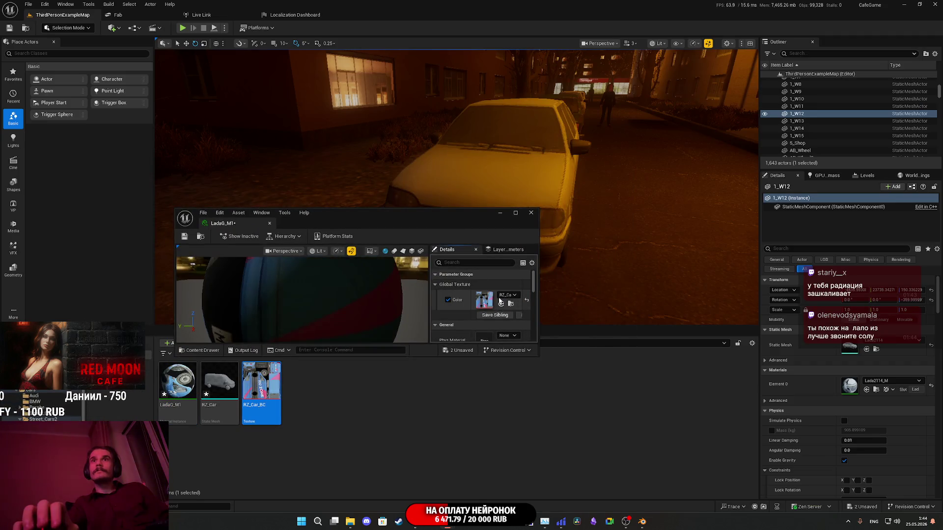
{"action": "left_click", "coordinate": [184, 237]}
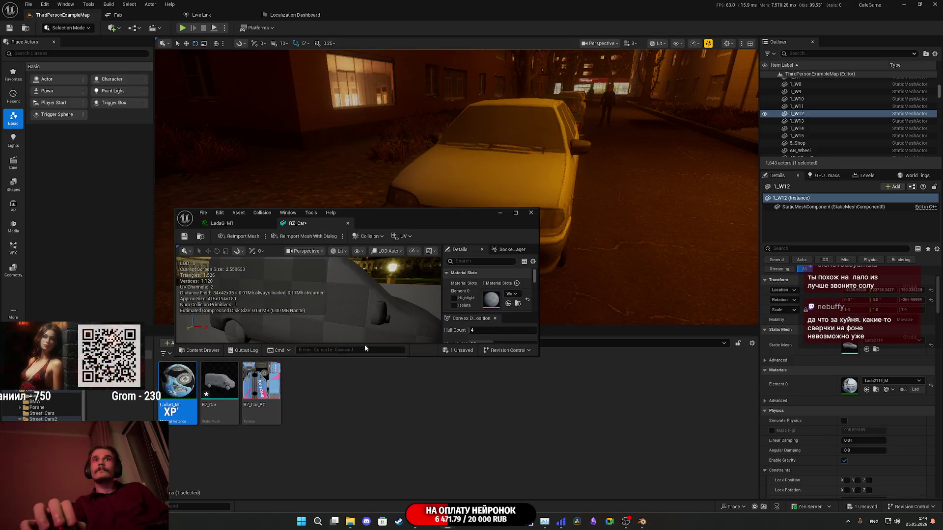
Assign LadaG_M1 to the RZ_Car mesh, save it, and inspect the blue RU ZONE van.
{"action": "left_click", "coordinate": [508, 305]}
{"action": "left_click", "coordinate": [185, 236]}
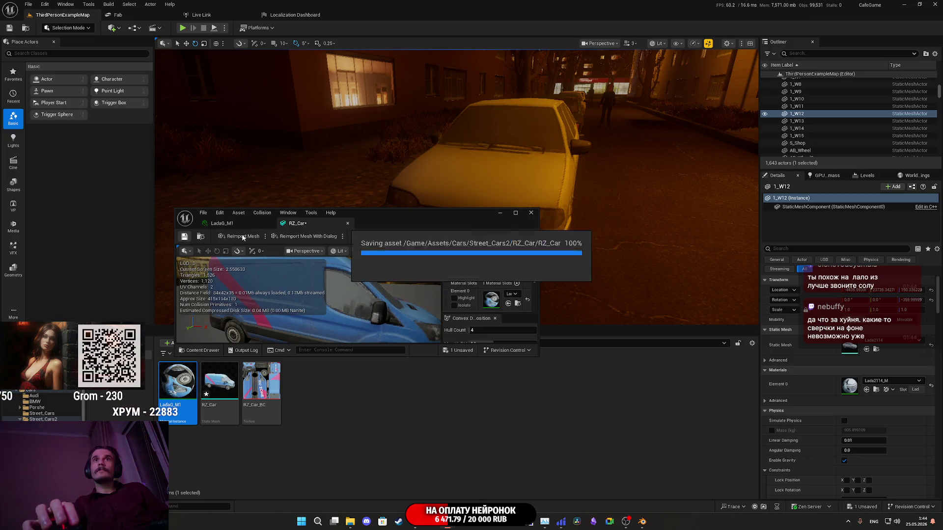
{"action": "double_click", "coordinate": [399, 222]}
{"action": "left_click_drag", "start_coordinate": [399, 222], "coordinate": [265, 226]}
{"action": "scroll", "coordinate": [347, 274], "scroll_direction": "up", "scroll_amount": 5}
{"action": "scroll", "coordinate": [346, 274], "scroll_direction": "down", "scroll_amount": 3}
{"action": "mouse_move", "coordinate": [346, 274]}
{"action": "left_mouse_down"}
{"action": "mouse_move", "coordinate": [233, 269]}
{"action": "mouse_move", "coordinate": [438, 268]}
{"action": "left_mouse_up"}
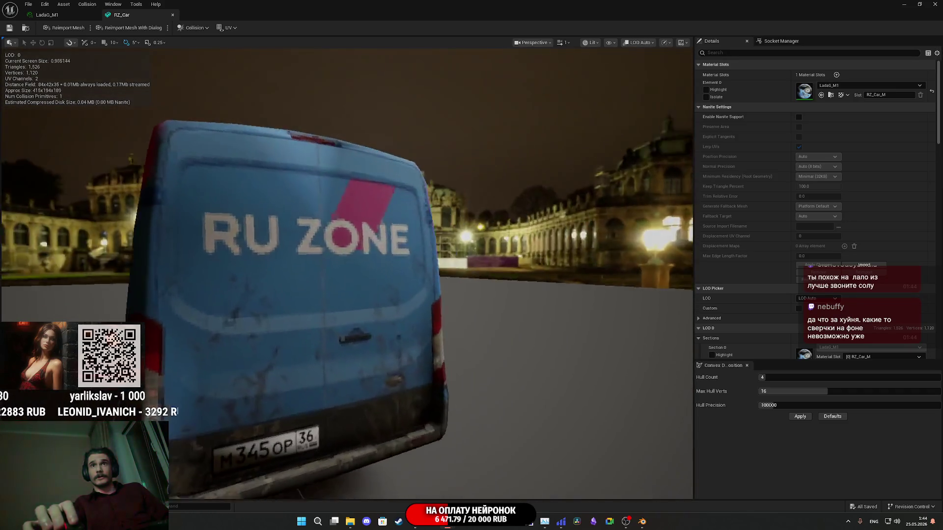
{"action": "scroll", "coordinate": [268, 269], "scroll_direction": "down", "scroll_amount": 2}
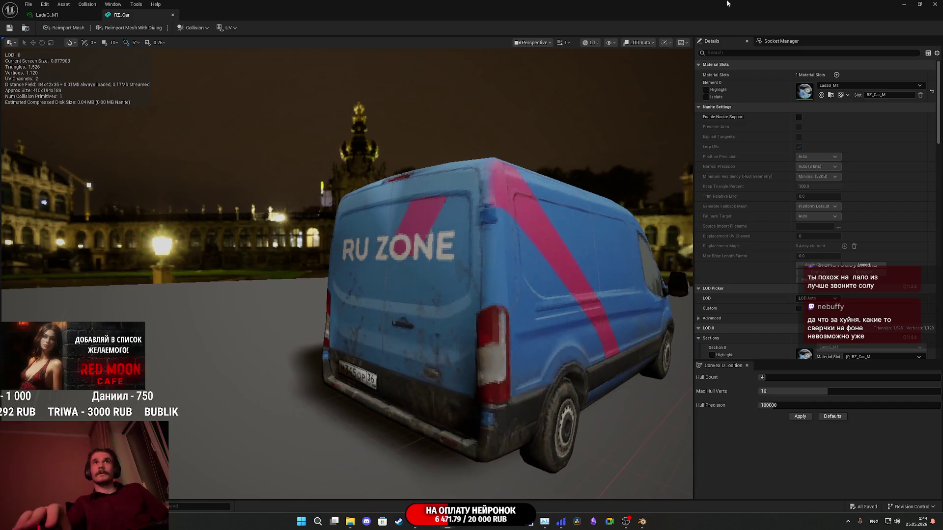
{"action": "left_click", "coordinate": [935, 4]}
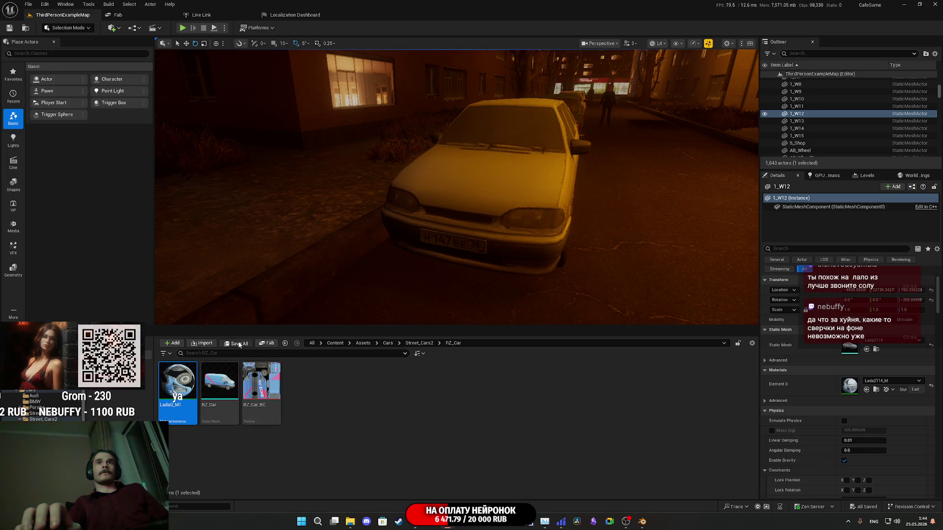
Swap the parked car 1_W2's static mesh for the RZ_Car van and view it from above.
{"action": "left_click_drag", "start_coordinate": [504, 253], "coordinate": [490, 234]}
{"action": "left_click", "coordinate": [449, 250]}
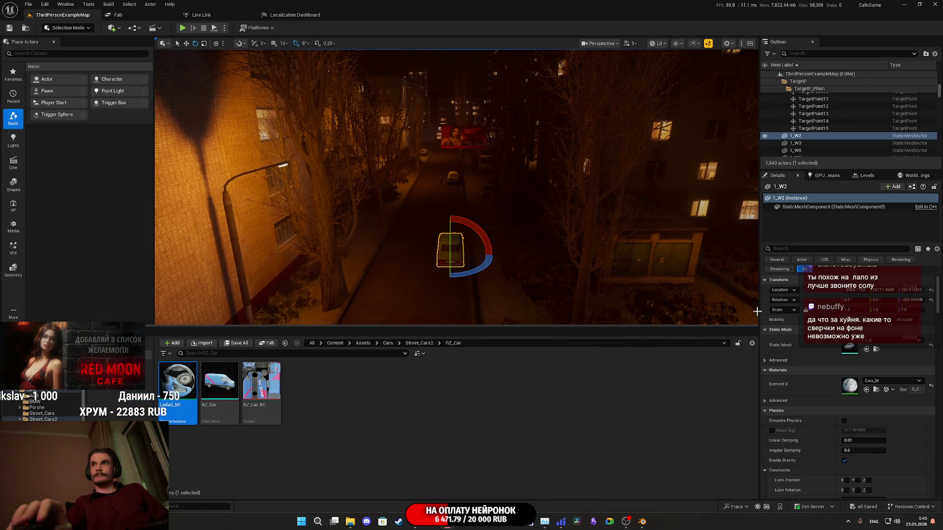
{"action": "mouse_move", "coordinate": [219, 390]}
{"action": "left_mouse_down"}
{"action": "mouse_move", "coordinate": [848, 388]}
{"action": "mouse_move", "coordinate": [863, 379]}
{"action": "mouse_move", "coordinate": [851, 346]}
{"action": "left_mouse_up"}
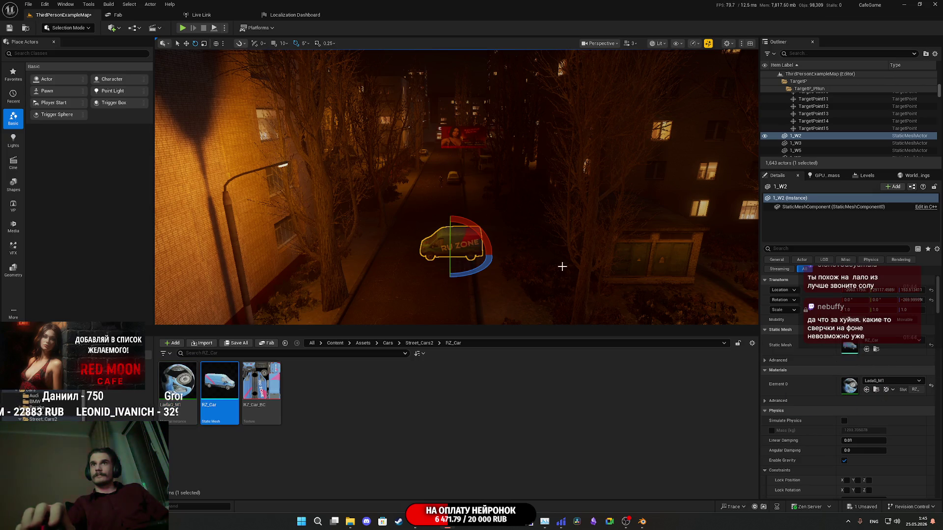
{"action": "mouse_move", "coordinate": [578, 258]}
{"action": "left_mouse_down"}
{"action": "mouse_move", "coordinate": [531, 265]}
{"action": "mouse_move", "coordinate": [590, 253]}
{"action": "mouse_move", "coordinate": [515, 294]}
{"action": "mouse_move", "coordinate": [614, 295]}
{"action": "mouse_move", "coordinate": [477, 275]}
{"action": "mouse_move", "coordinate": [471, 309]}
{"action": "mouse_move", "coordinate": [447, 314]}
{"action": "left_mouse_up"}
{"action": "mouse_move", "coordinate": [655, 225]}
{"action": "left_mouse_down"}
{"action": "mouse_move", "coordinate": [644, 231]}
{"action": "mouse_move", "coordinate": [655, 225]}
{"action": "mouse_move", "coordinate": [627, 184]}
{"action": "left_mouse_up"}
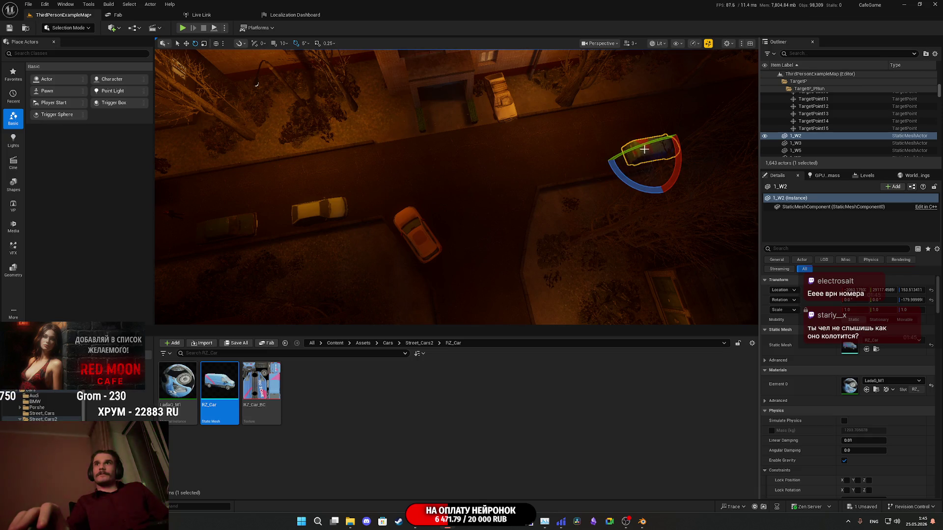
{"action": "key", "text": "w"}
{"action": "left_click_drag", "start_coordinate": [625, 156], "coordinate": [621, 158], "text": "alt"}
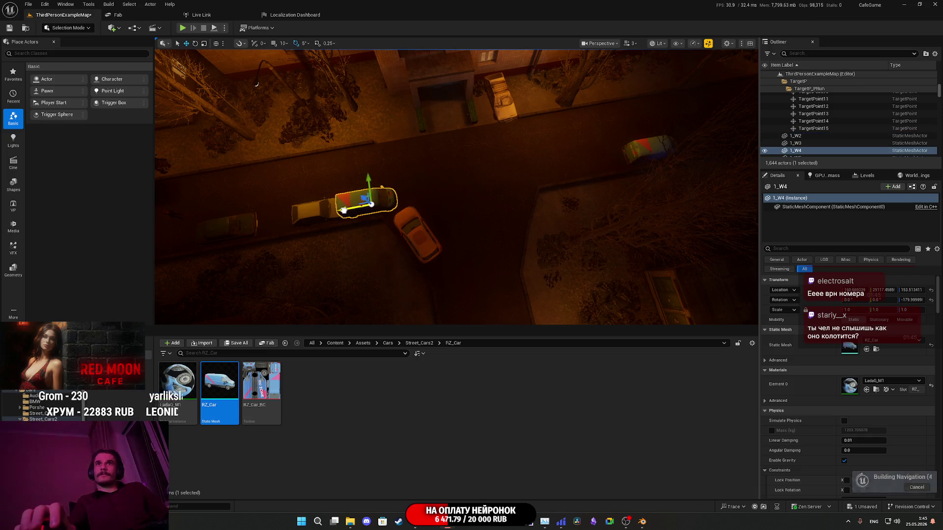
{"action": "key", "text": "f"}
{"action": "mouse_move", "coordinate": [456, 187]}
{"action": "left_mouse_down", "text": "alt"}
{"action": "mouse_move", "coordinate": [457, 167]}
{"action": "mouse_move", "coordinate": [476, 145]}
{"action": "mouse_move", "coordinate": [545, 154]}
{"action": "left_mouse_up", "text": "alt"}
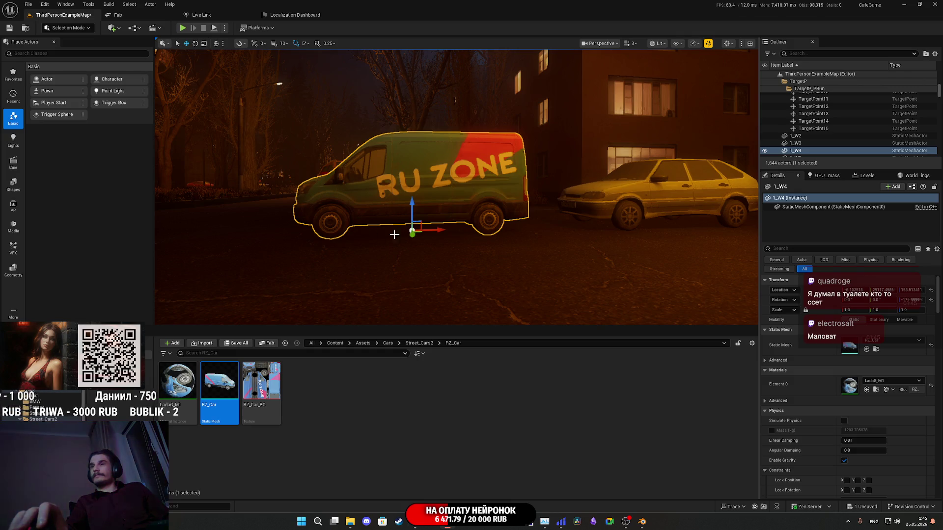
{"action": "left_click_drag", "start_coordinate": [853, 310], "coordinate": [891, 309]}
{"action": "left_click_drag", "start_coordinate": [522, 242], "coordinate": [543, 251], "text": "alt"}
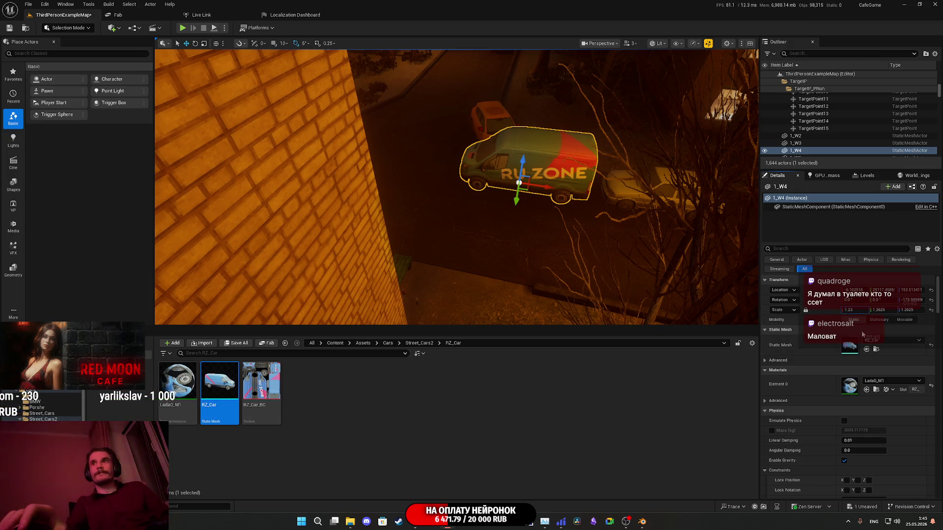
{"action": "key", "text": "Return"}
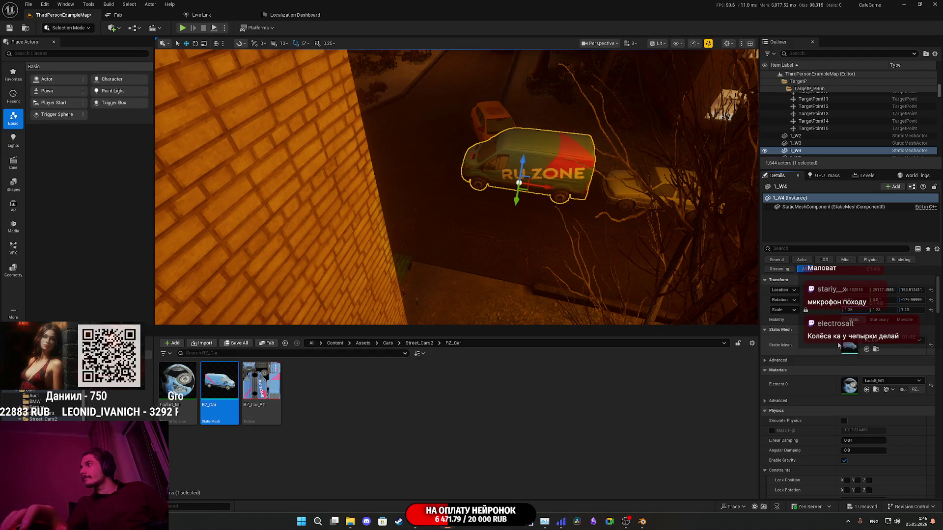
{"action": "key", "text": "f"}
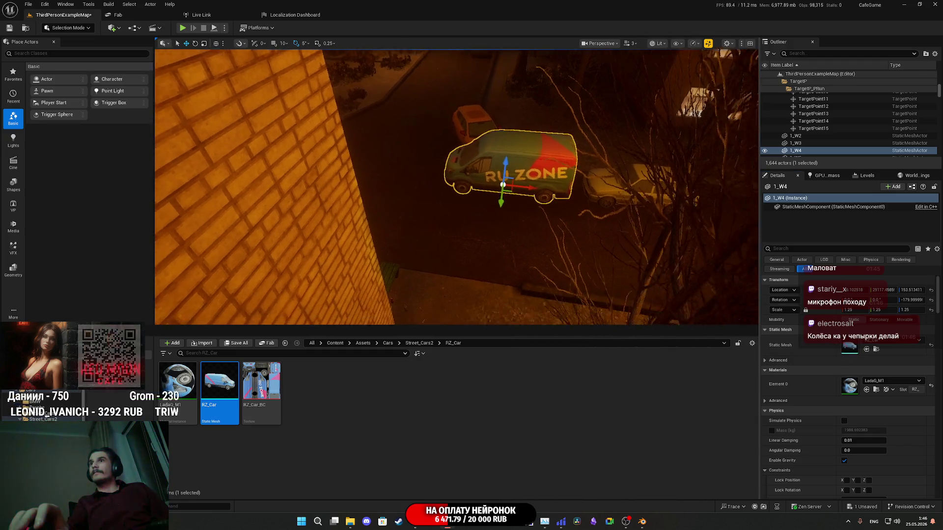
{"action": "scroll", "coordinate": [457, 186], "scroll_direction": "down", "scroll_amount": 5}
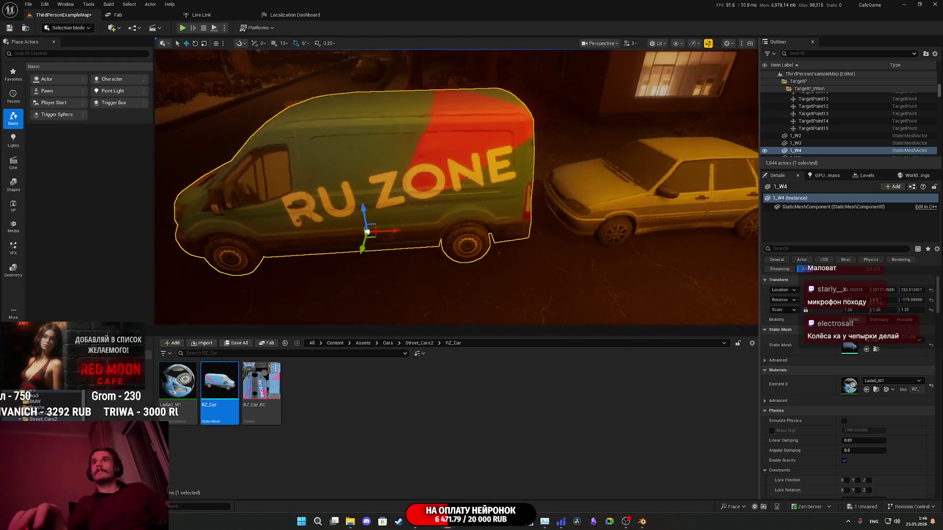
{"action": "scroll", "coordinate": [457, 187], "scroll_direction": "up", "scroll_amount": 5}
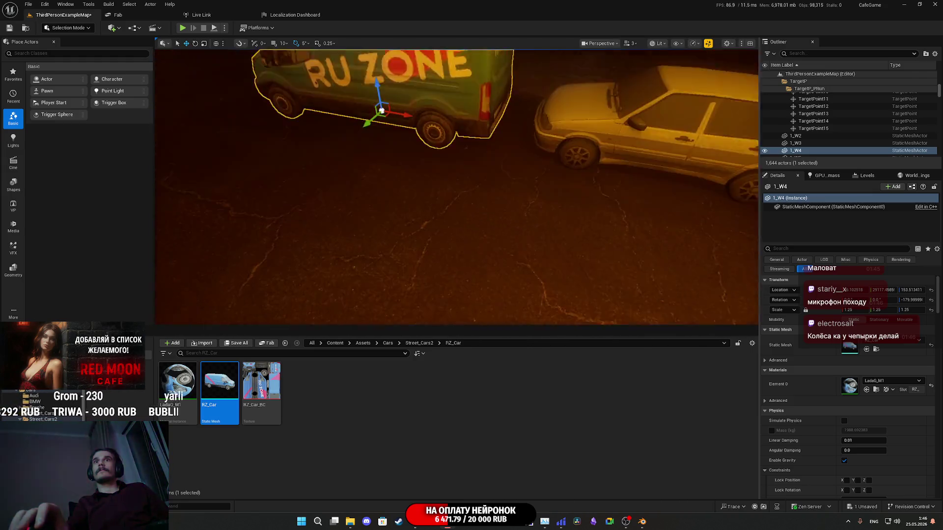
{"action": "mouse_move", "coordinate": [457, 186]}
{"action": "left_mouse_down"}
{"action": "mouse_move", "coordinate": [457, 211]}
{"action": "mouse_move", "coordinate": [457, 143]}
{"action": "left_mouse_up"}
{"action": "left_click", "coordinate": [856, 310]}
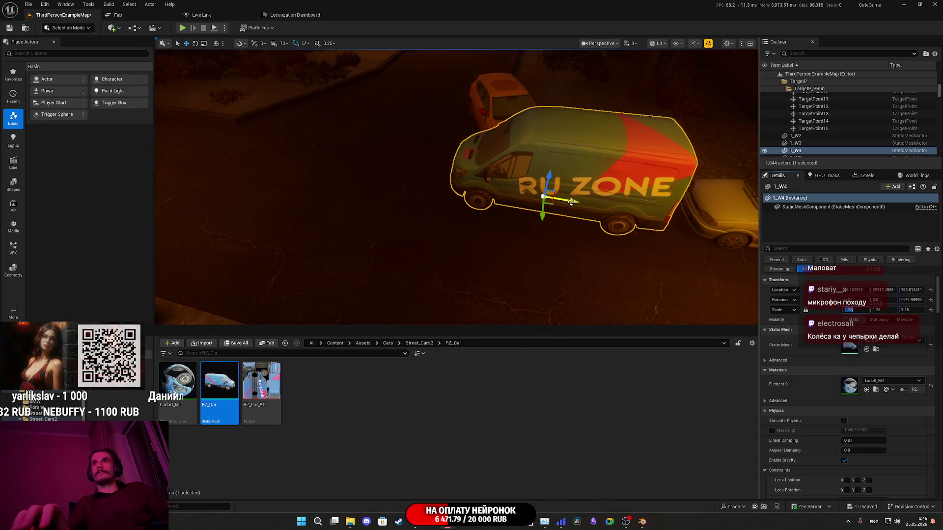
{"action": "key", "text": "Delete"}
{"action": "left_click_drag", "start_coordinate": [553, 204], "coordinate": [514, 155]}
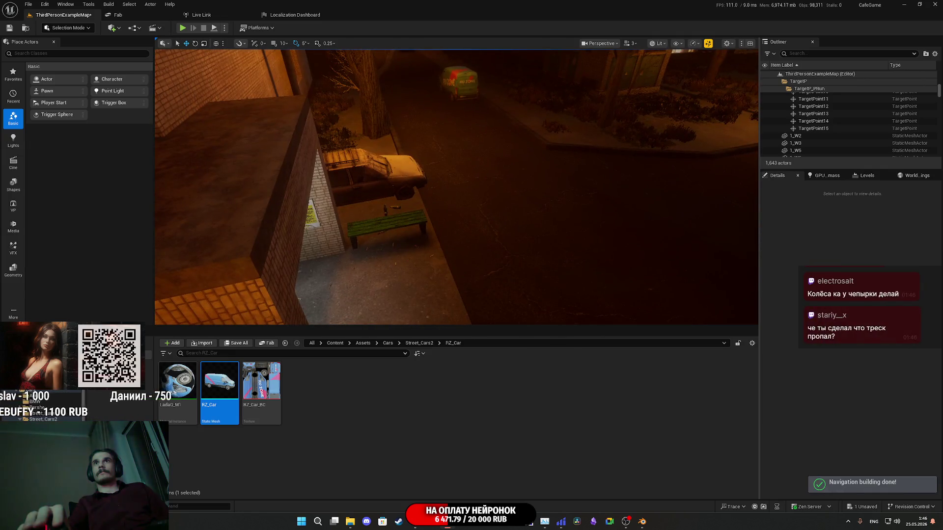
Set the 1_W2 van's scale to 1.3 and inspect it from several angles.
{"action": "left_click", "coordinate": [853, 310]}
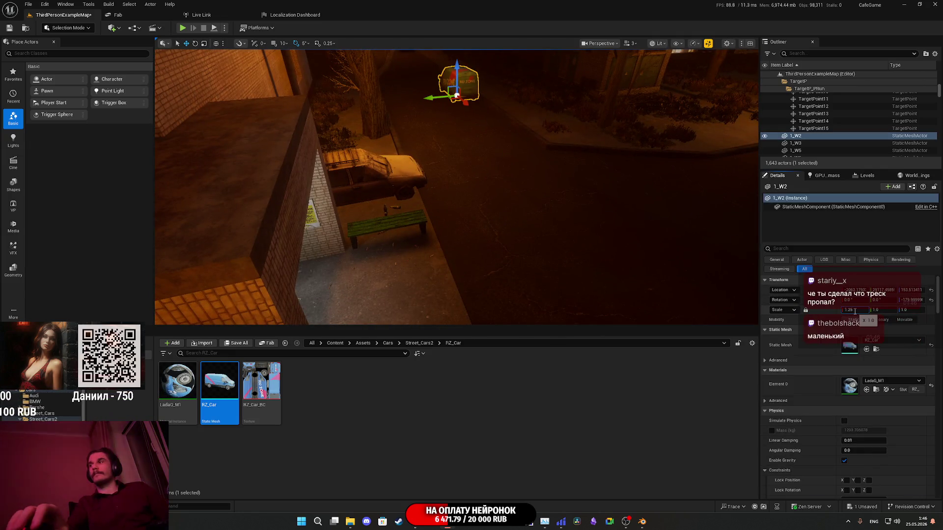
{"action": "left_click_drag", "start_coordinate": [491, 221], "coordinate": [476, 182]}
{"action": "key", "text": "f"}
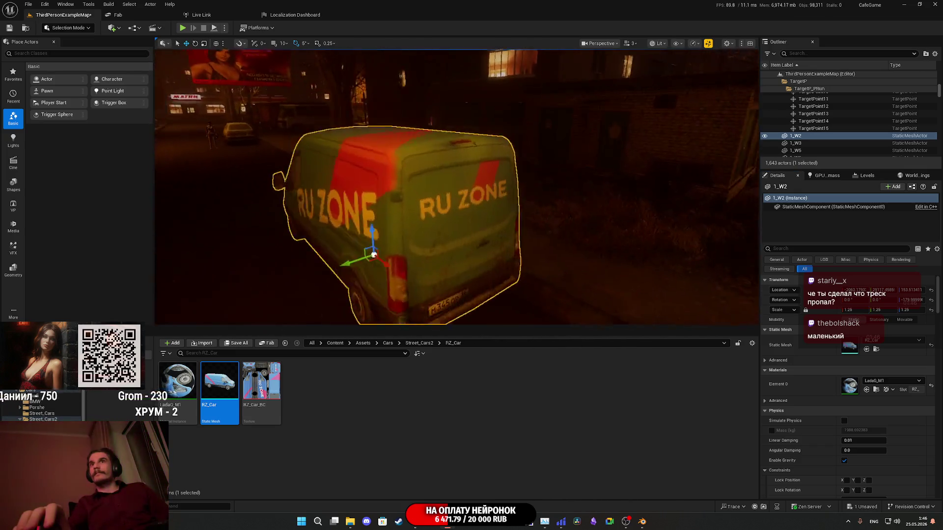
{"action": "scroll", "coordinate": [457, 186], "scroll_direction": "up", "scroll_amount": 5}
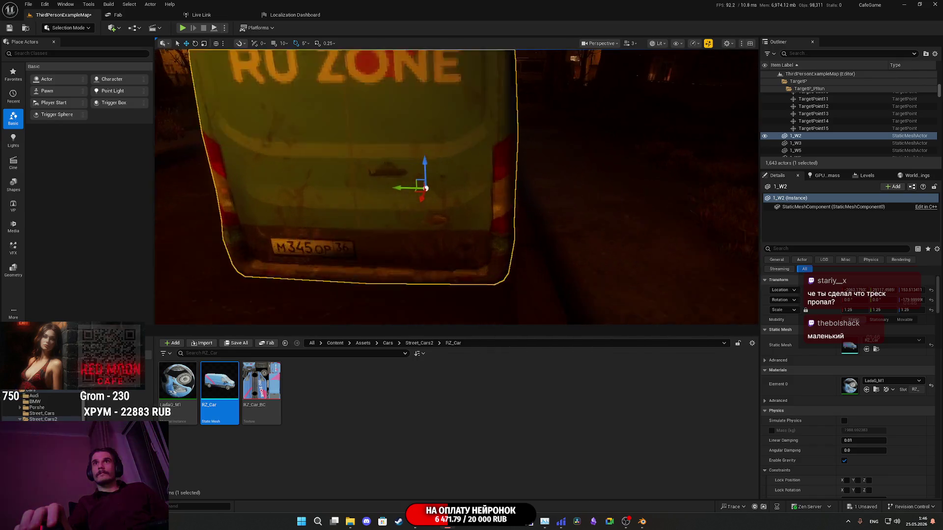
{"action": "scroll", "coordinate": [457, 187], "scroll_direction": "down", "scroll_amount": 6}
{"action": "left_click_drag", "start_coordinate": [457, 187], "coordinate": [614, 186]}
{"action": "mouse_move", "coordinate": [457, 187]}
{"action": "left_mouse_down"}
{"action": "mouse_move", "coordinate": [428, 177]}
{"action": "mouse_move", "coordinate": [408, 196]}
{"action": "mouse_move", "coordinate": [422, 142]}
{"action": "left_mouse_up"}
{"action": "key", "text": "f"}
{"action": "mouse_move", "coordinate": [466, 214]}
{"action": "left_mouse_down"}
{"action": "mouse_move", "coordinate": [457, 211]}
{"action": "mouse_move", "coordinate": [496, 196]}
{"action": "mouse_move", "coordinate": [373, 197]}
{"action": "mouse_move", "coordinate": [373, 231]}
{"action": "mouse_move", "coordinate": [358, 245]}
{"action": "mouse_move", "coordinate": [359, 230]}
{"action": "mouse_move", "coordinate": [344, 221]}
{"action": "left_mouse_up"}
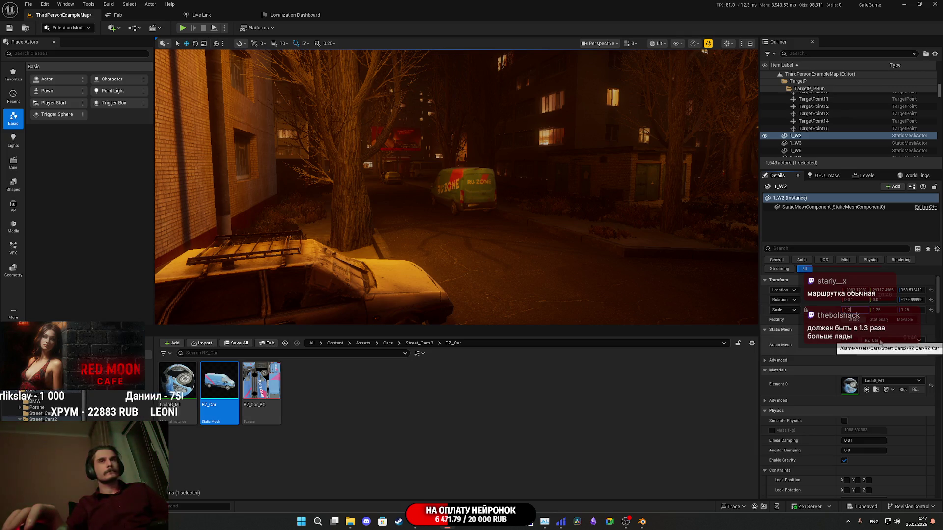
{"action": "left_click_drag", "start_coordinate": [568, 267], "coordinate": [563, 229]}
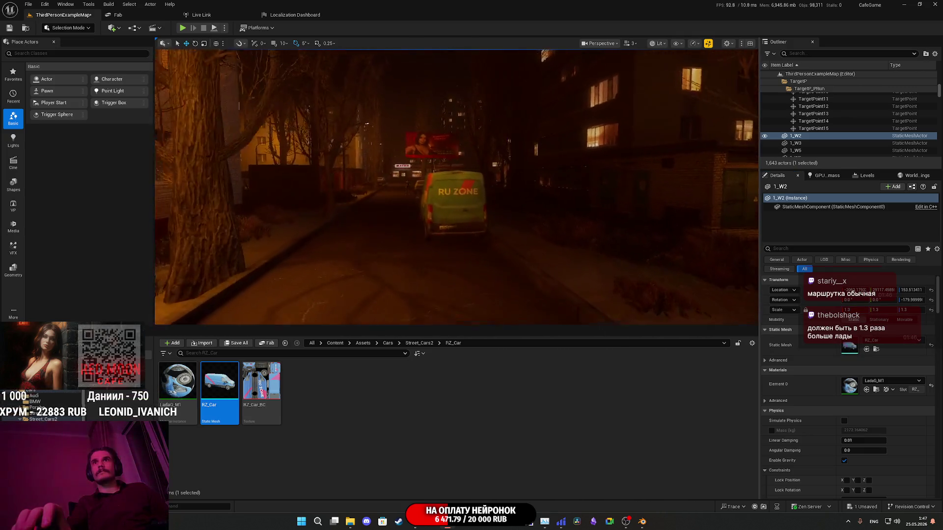
{"action": "key", "text": "f"}
Nudge the van sideways across the road and save all content.
{"action": "left_click_drag", "start_coordinate": [459, 245], "coordinate": [426, 247]}
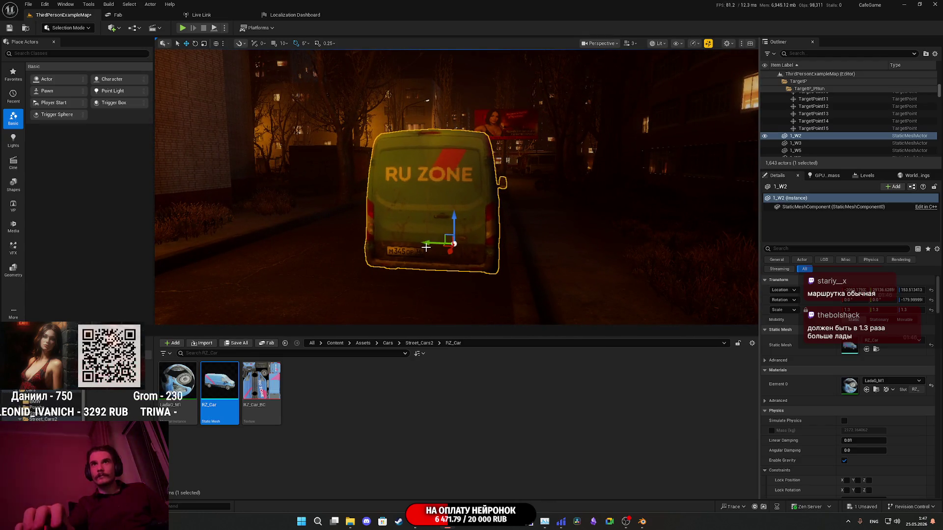
{"action": "left_click", "coordinate": [231, 344]}
{"action": "left_click", "coordinate": [528, 342]}
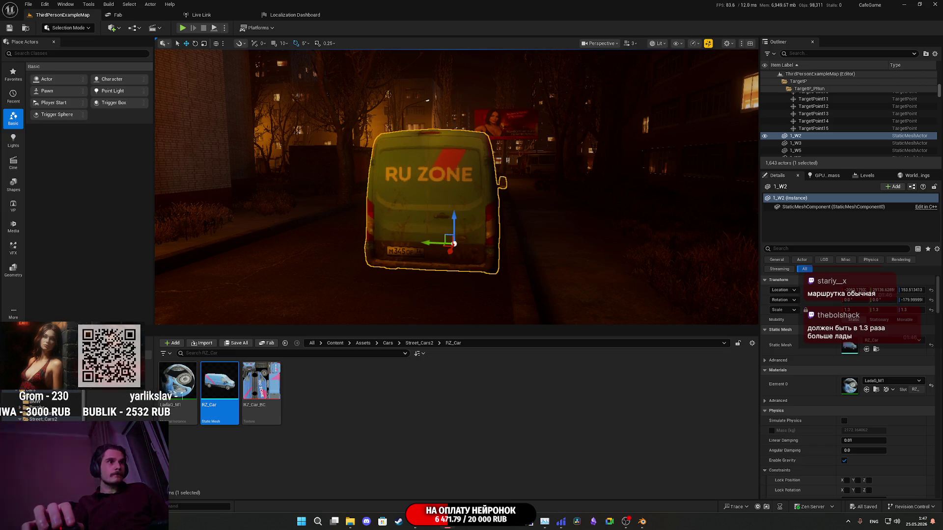
Switch to Blender and select the blue van beside the Lada cars.
{"action": "key", "text": "alt+Tab"}
{"action": "left_click", "coordinate": [274, 290]}
{"action": "left_click_drag", "start_coordinate": [458, 279], "coordinate": [398, 296]}
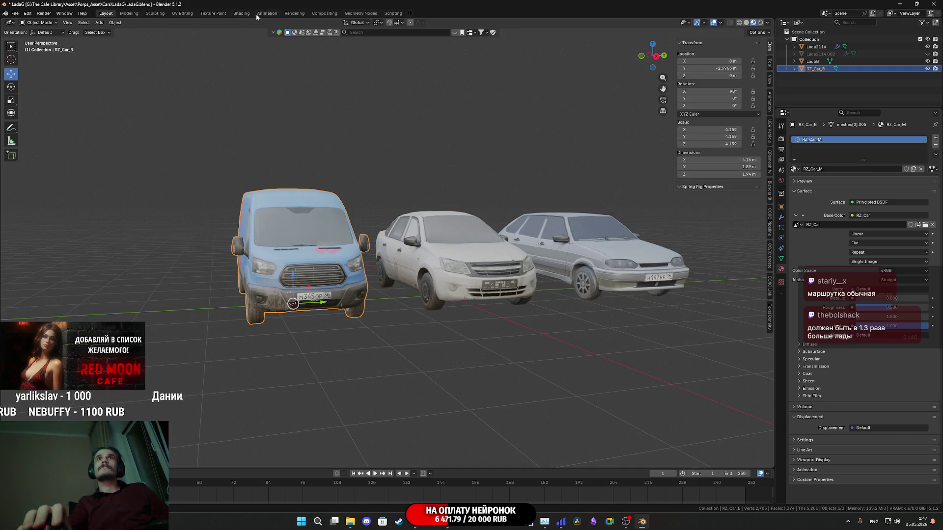
Apply the van's existing scale and rotation into its mesh.
{"action": "left_click", "coordinate": [120, 23]}
{"action": "mouse_move", "coordinate": [138, 61]}
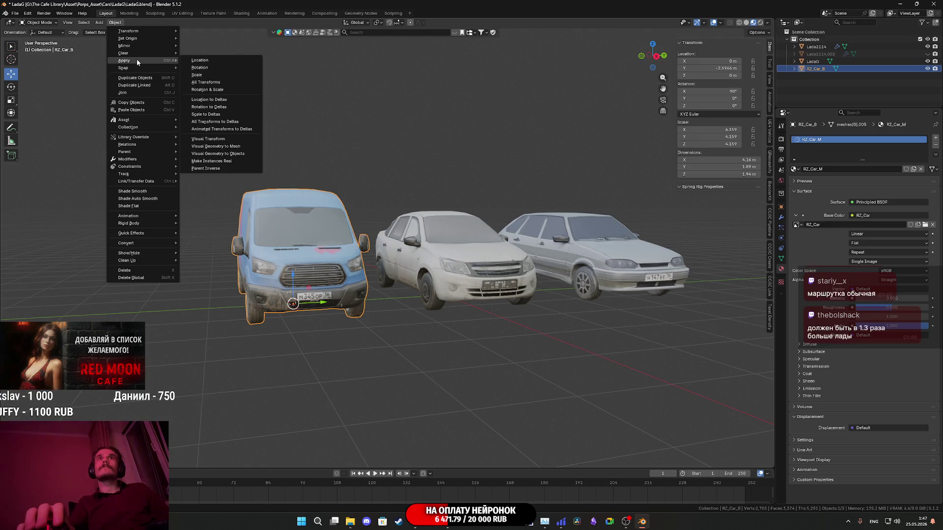
{"action": "left_click", "coordinate": [210, 78]}
{"action": "left_click", "coordinate": [122, 24]}
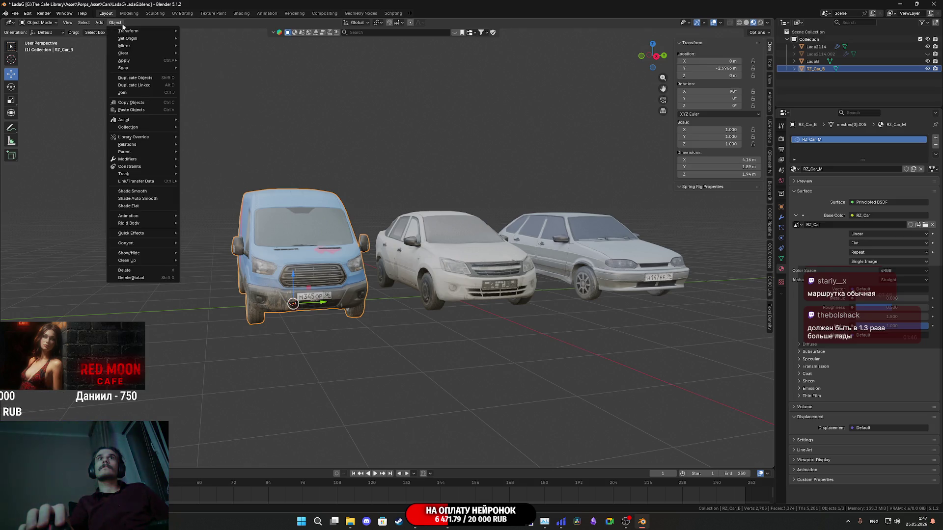
{"action": "mouse_move", "coordinate": [138, 60]}
{"action": "left_click", "coordinate": [208, 69]}
{"action": "mouse_move", "coordinate": [276, 148]}
{"action": "left_mouse_down"}
{"action": "mouse_move", "coordinate": [306, 211]}
{"action": "mouse_move", "coordinate": [325, 208]}
{"action": "mouse_move", "coordinate": [388, 249]}
{"action": "left_mouse_up"}
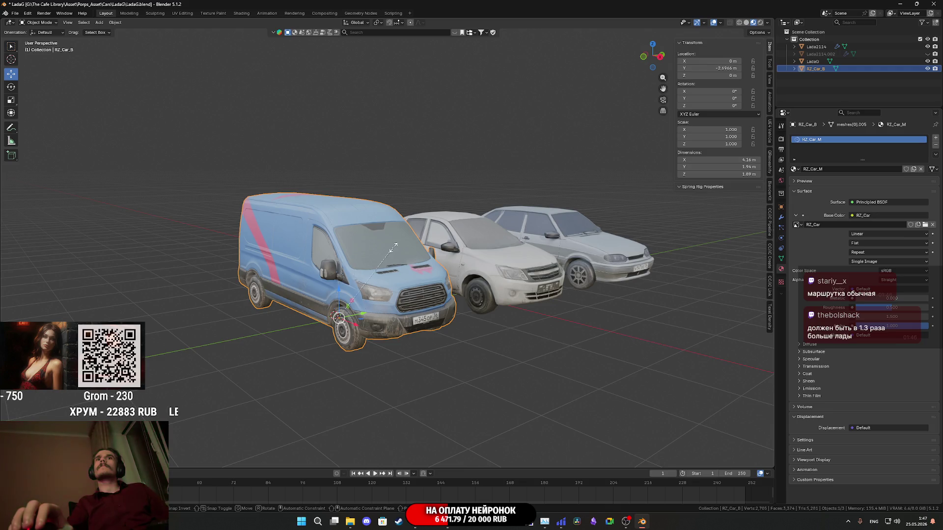
Scale the van to 1.3 on X, Y and Z, apply it, and set Location Y to 0.
{"action": "key", "text": "s"}
{"action": "left_click", "coordinate": [421, 244]}
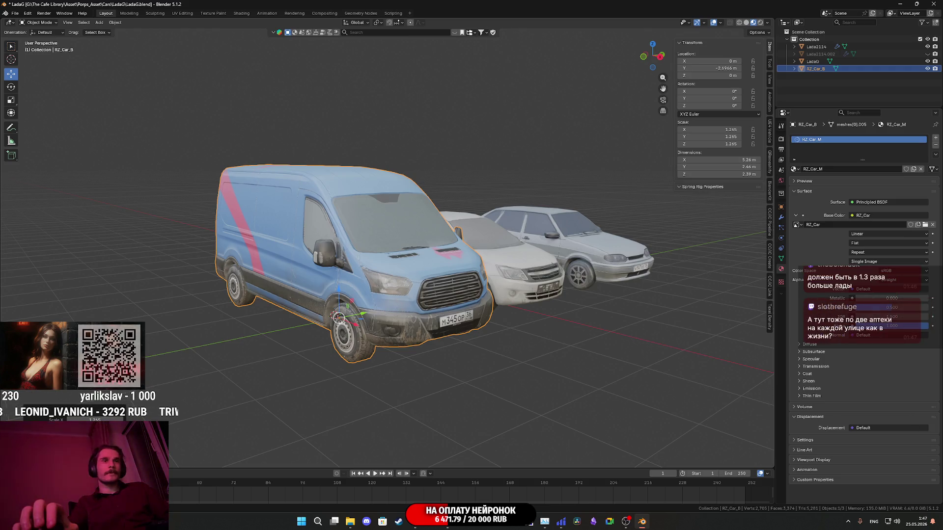
{"action": "key", "text": "ctrl+v"}
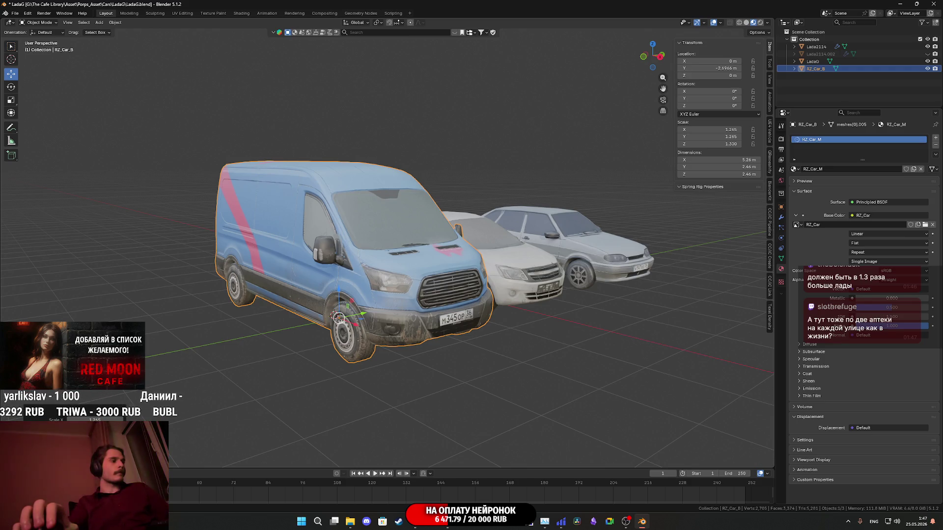
{"action": "type", "text": "1.300"}
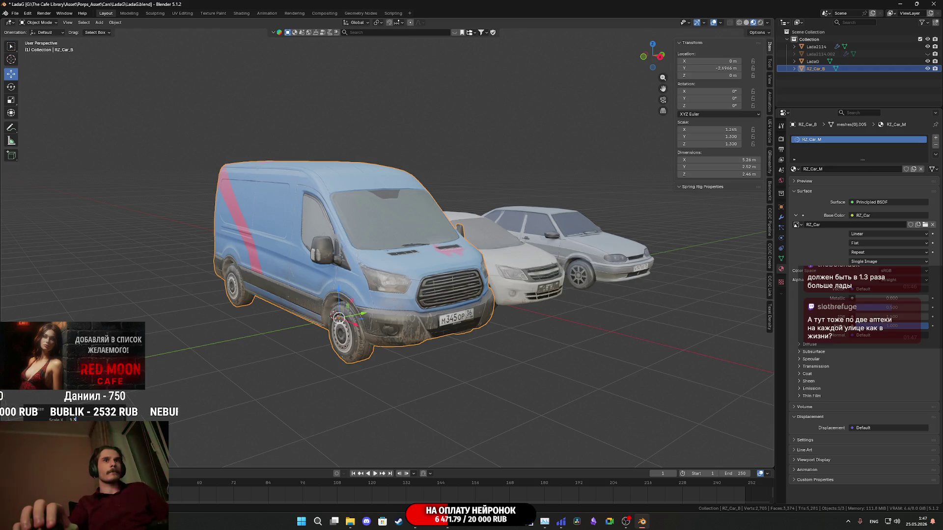
{"action": "key", "text": "Return"}
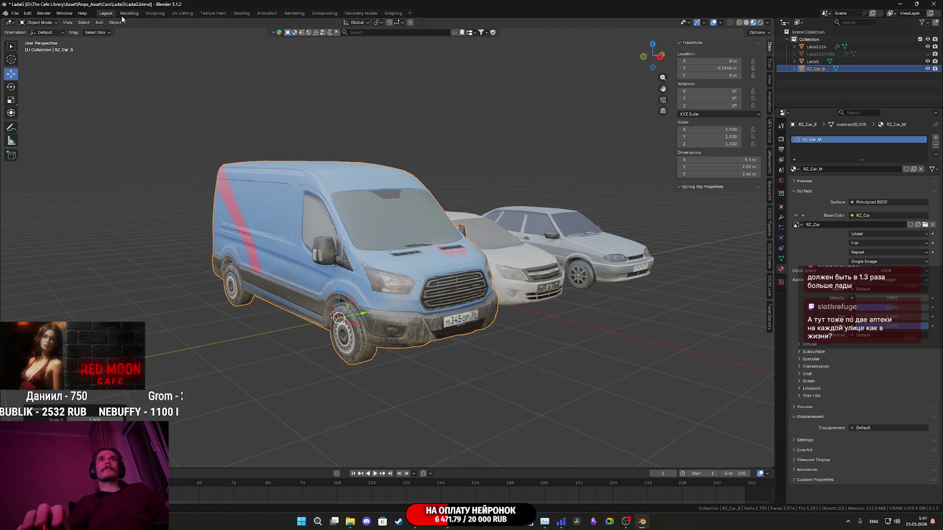
{"action": "left_click", "coordinate": [116, 22]}
{"action": "mouse_move", "coordinate": [157, 60]}
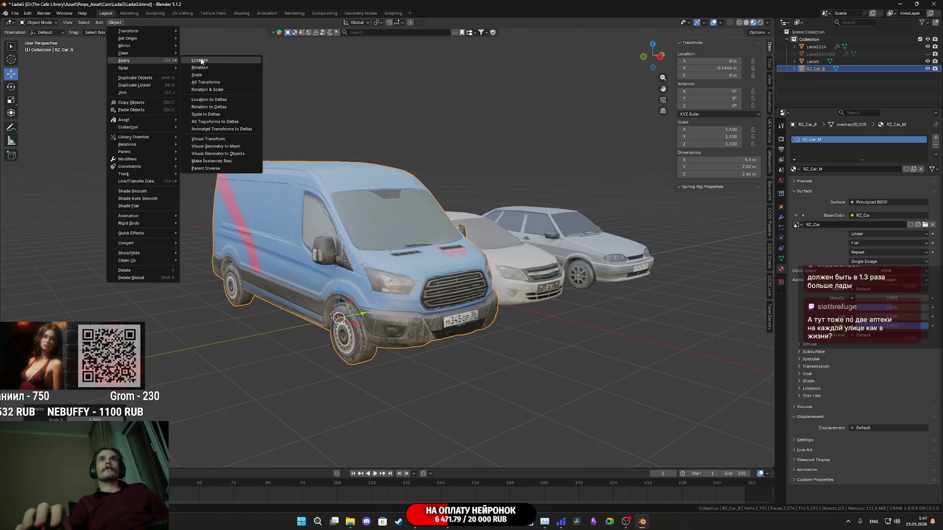
{"action": "left_click", "coordinate": [209, 77]}
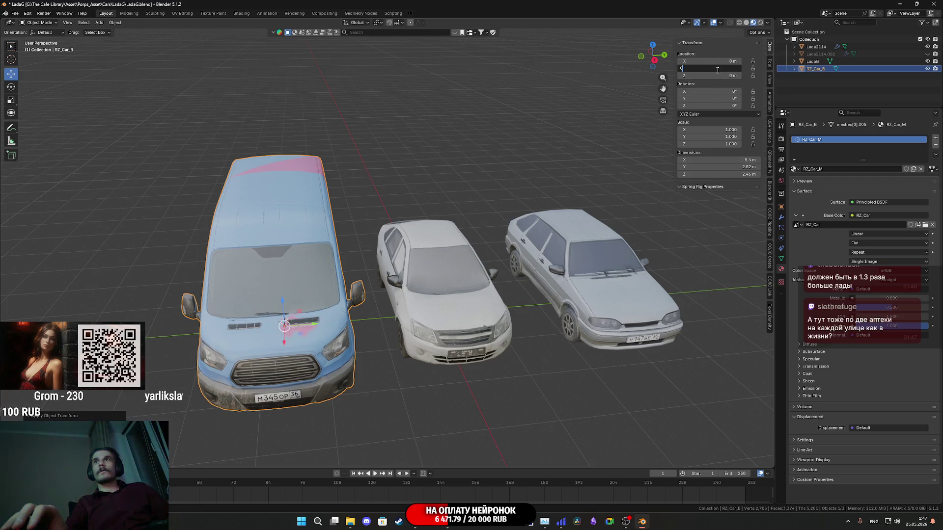
{"action": "key", "text": "Return"}
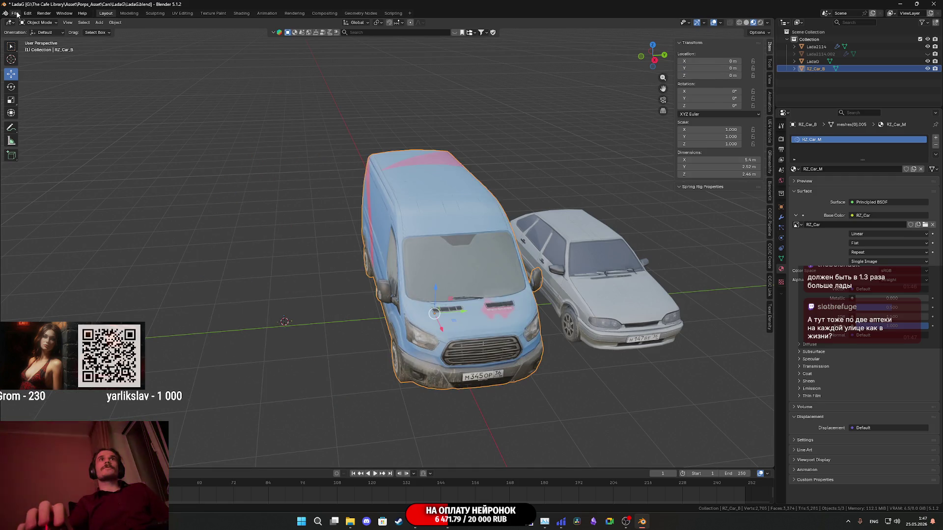
Export the rescaled van as FBX over RZ_Car.fbx, shift it sideways, and minimize Blender.
{"action": "left_click", "coordinate": [16, 13]}
{"action": "mouse_move", "coordinate": [40, 129]}
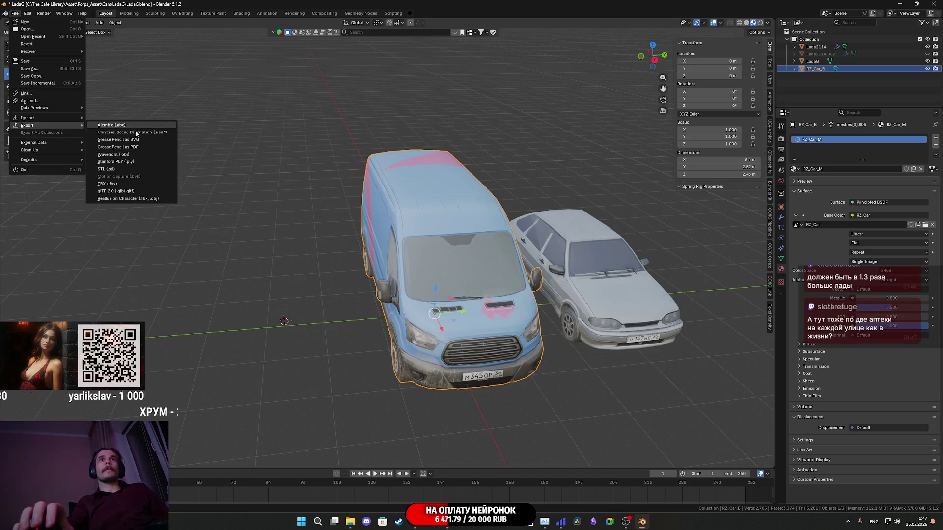
{"action": "left_click", "coordinate": [119, 184]}
{"action": "left_click", "coordinate": [288, 207]}
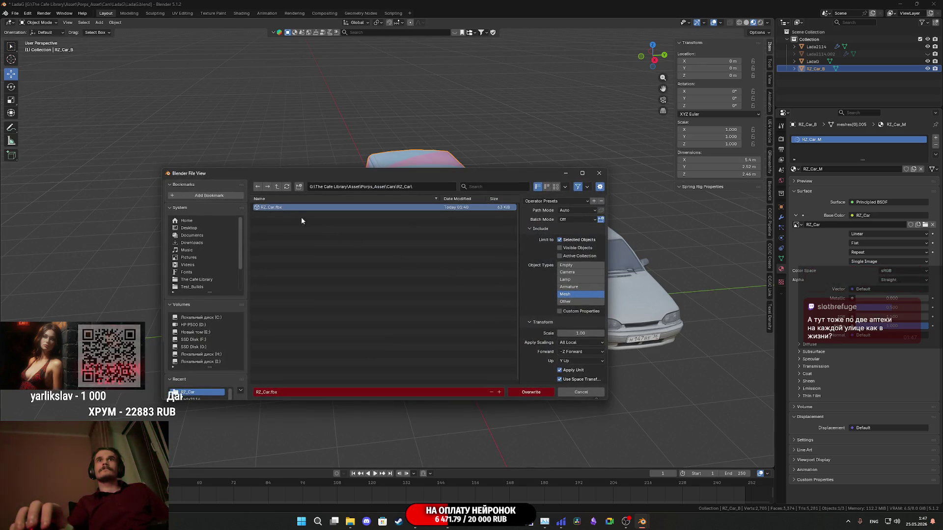
{"action": "left_click", "coordinate": [530, 392]}
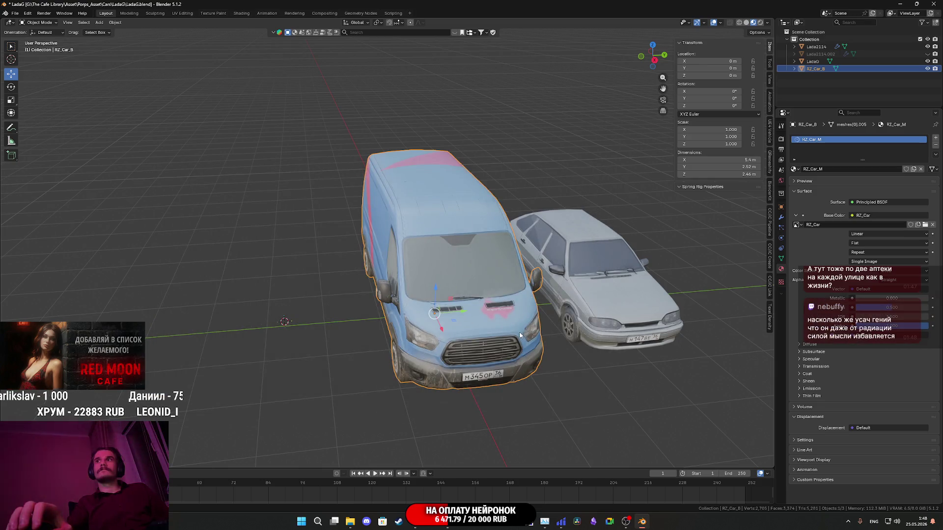
{"action": "key", "text": "ctrl+z"}
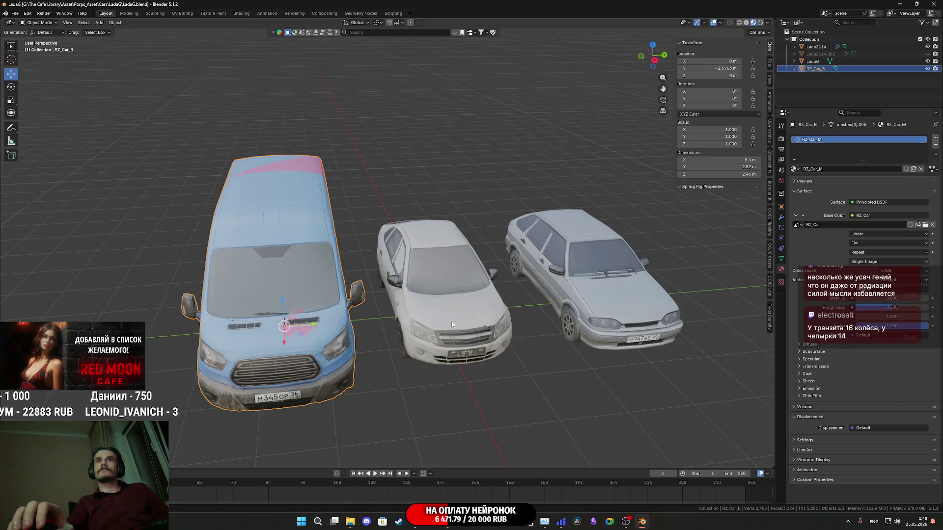
{"action": "left_click", "coordinate": [901, 6]}
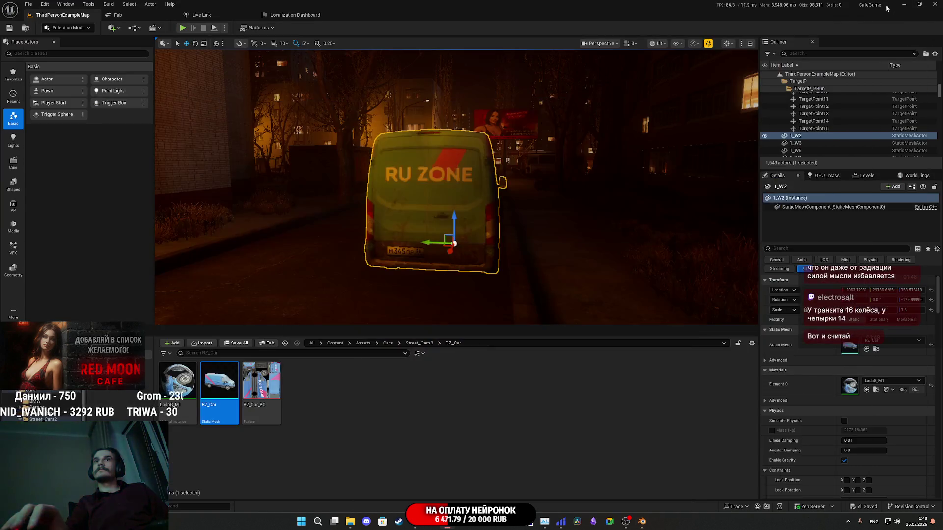
Reimport the RZ_Car mesh from the updated FBX file.
{"action": "mouse_move", "coordinate": [219, 383]}
{"action": "left_mouse_down"}
{"action": "mouse_move", "coordinate": [648, 369]}
{"action": "mouse_move", "coordinate": [373, 403]}
{"action": "left_mouse_up"}
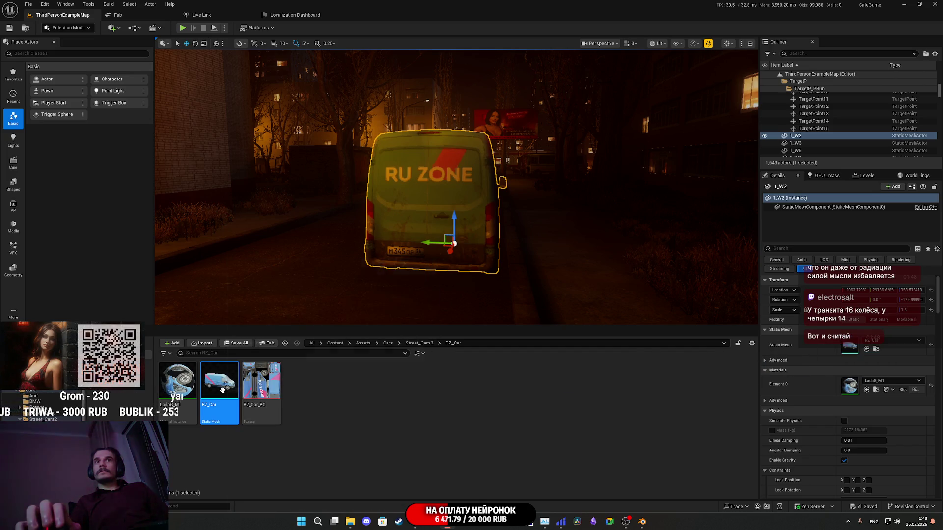
{"action": "right_click", "coordinate": [224, 388]}
{"action": "left_click", "coordinate": [252, 163]}
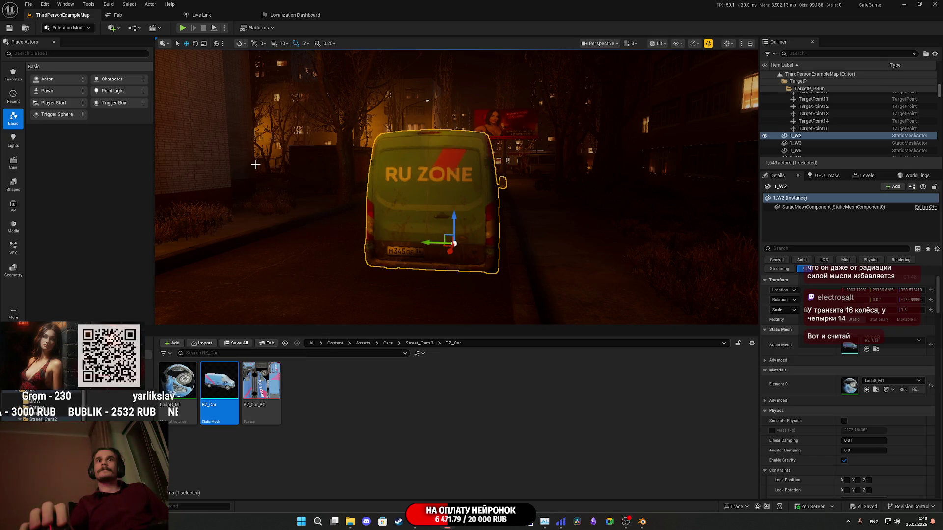
Reset the placed van's scale to 1.0, save all packages, and frame the van.
{"action": "scroll", "coordinate": [715, 310], "scroll_direction": "down", "scroll_amount": 10}
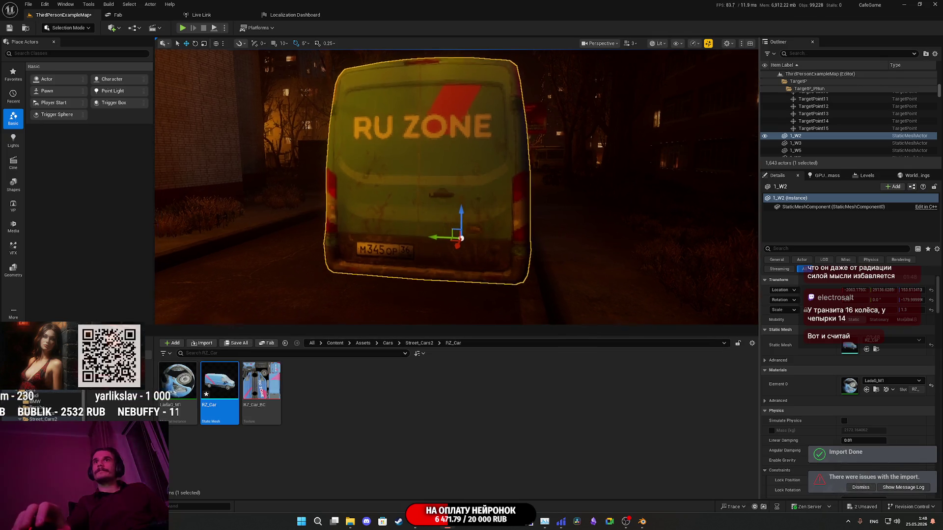
{"action": "mouse_move", "coordinate": [715, 310]}
{"action": "left_mouse_down"}
{"action": "mouse_move", "coordinate": [565, 300]}
{"action": "mouse_move", "coordinate": [614, 302]}
{"action": "mouse_move", "coordinate": [589, 301]}
{"action": "left_mouse_up"}
{"action": "left_click_drag", "start_coordinate": [575, 245], "coordinate": [612, 233]}
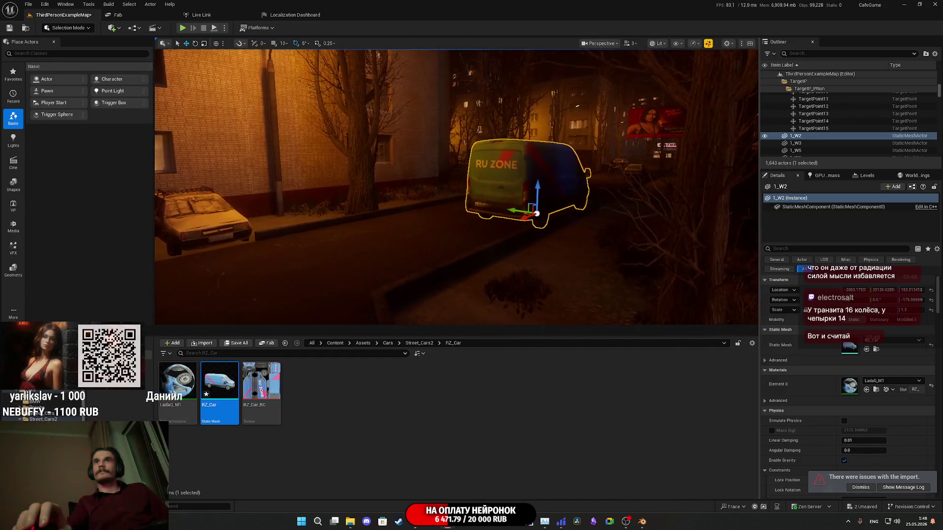
{"action": "left_click", "coordinate": [931, 310]}
{"action": "mouse_move", "coordinate": [583, 275]}
{"action": "left_mouse_down"}
{"action": "mouse_move", "coordinate": [564, 280]}
{"action": "mouse_move", "coordinate": [570, 295]}
{"action": "mouse_move", "coordinate": [583, 274]}
{"action": "left_mouse_up"}
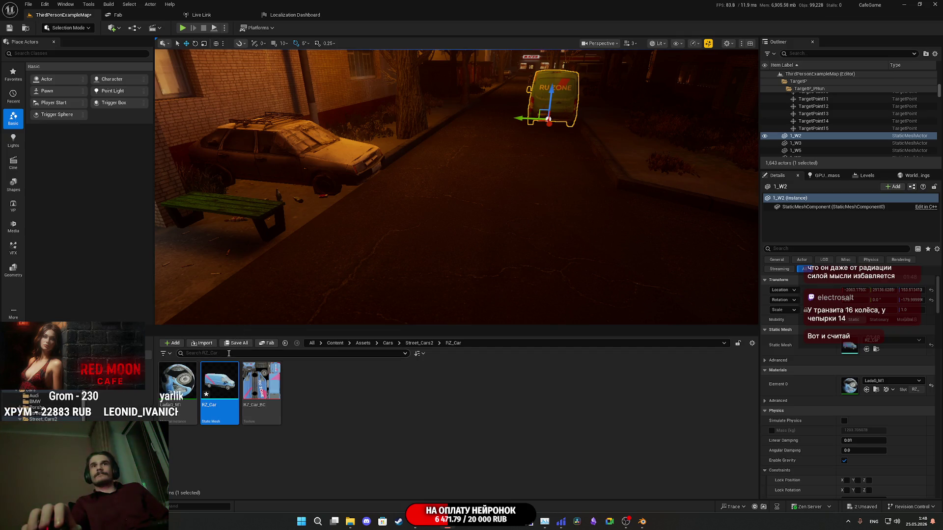
{"action": "left_click", "coordinate": [237, 343]}
{"action": "left_click", "coordinate": [521, 335]}
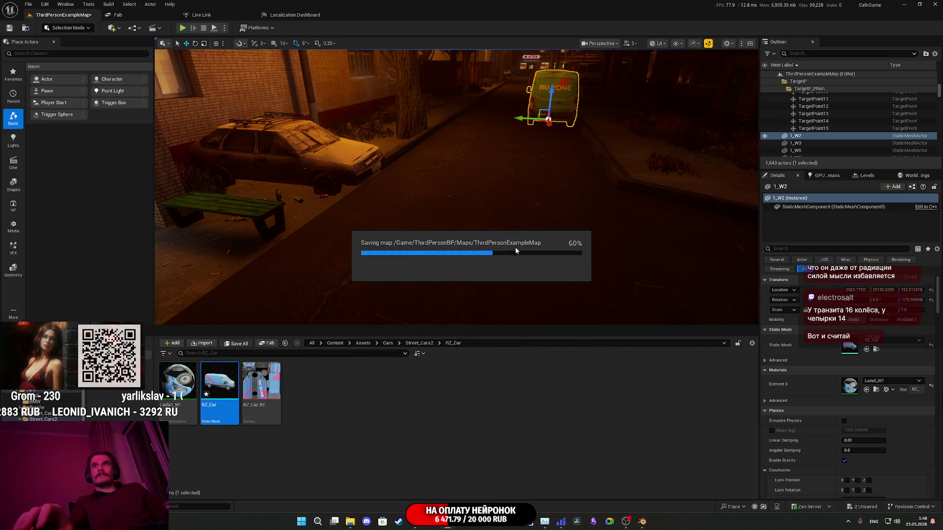
{"action": "key", "text": "f"}
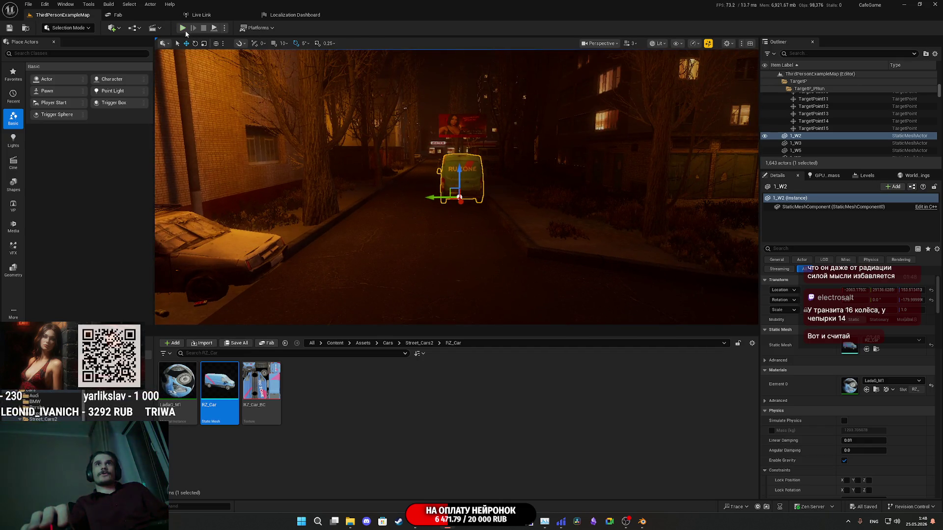
Start fullscreen play, take clothes from the wardrobe, and pick up the kitchen canned fish.
{"action": "key", "text": "alt+p"}
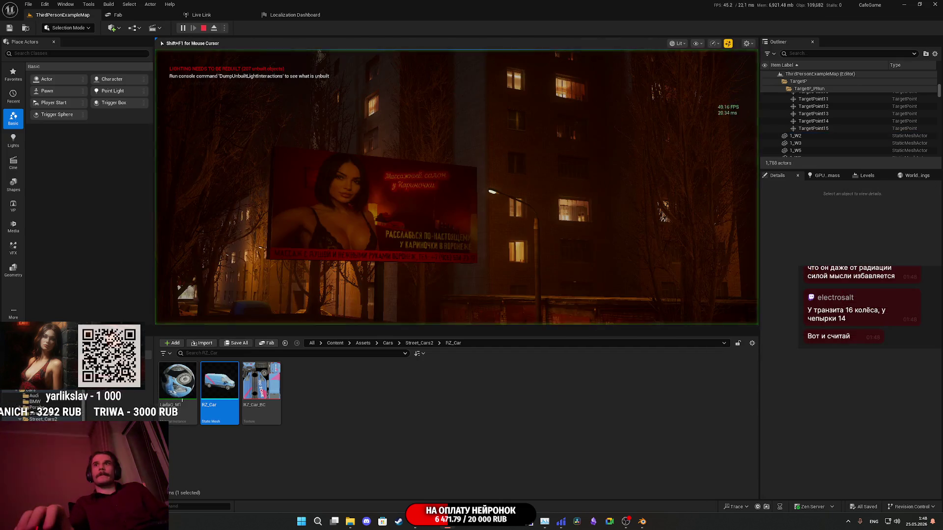
{"action": "key", "text": "F11"}
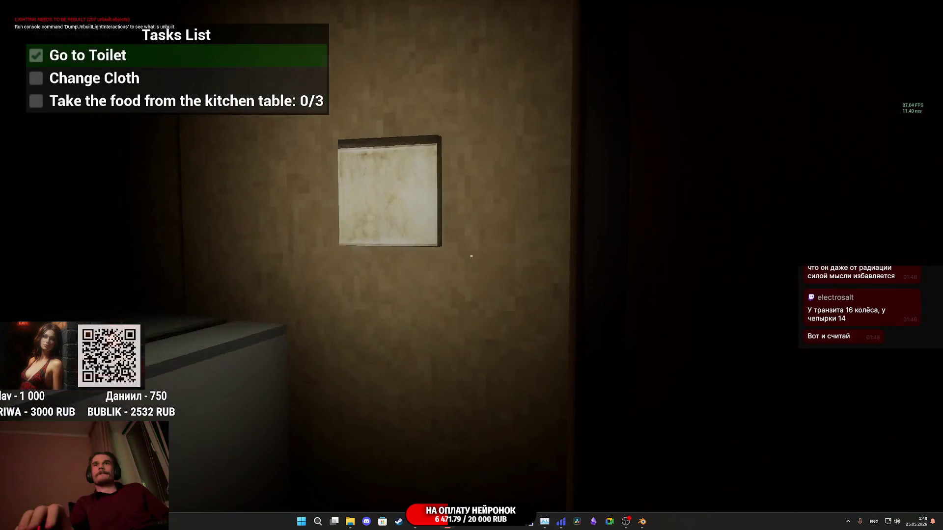
{"action": "key", "text": "e"}
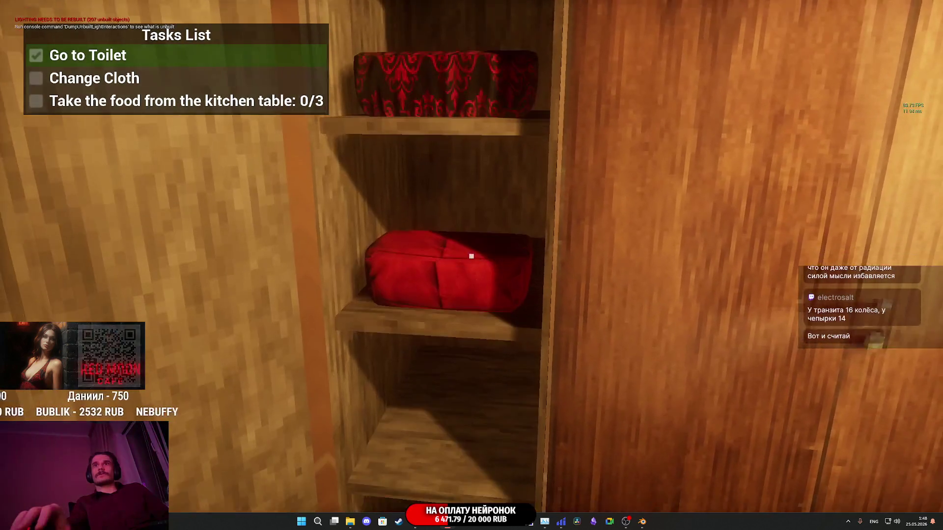
{"action": "key", "text": "e"}
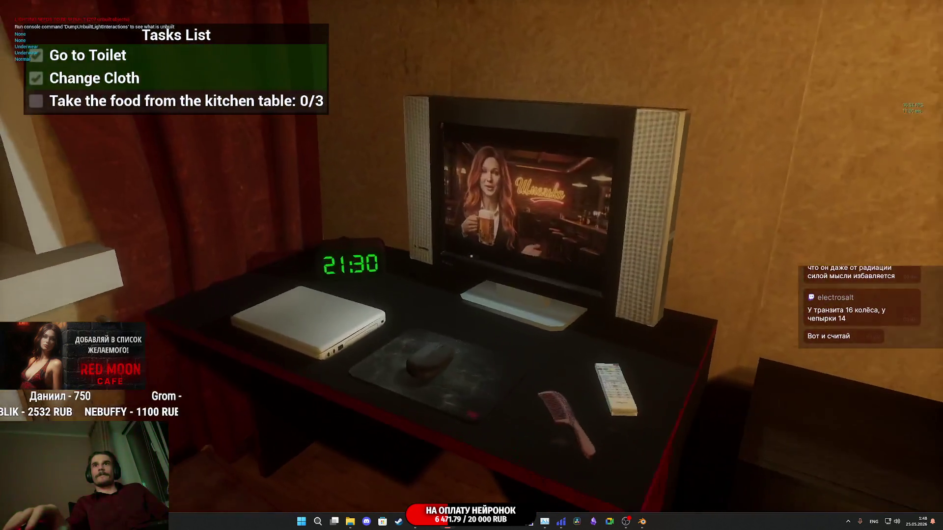
{"action": "key", "text": "w"}
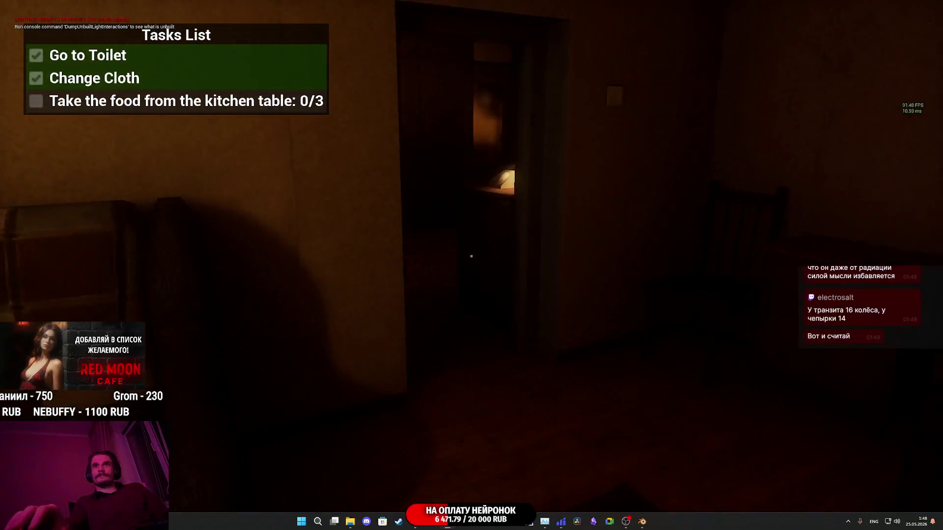
{"action": "key", "text": "w"}
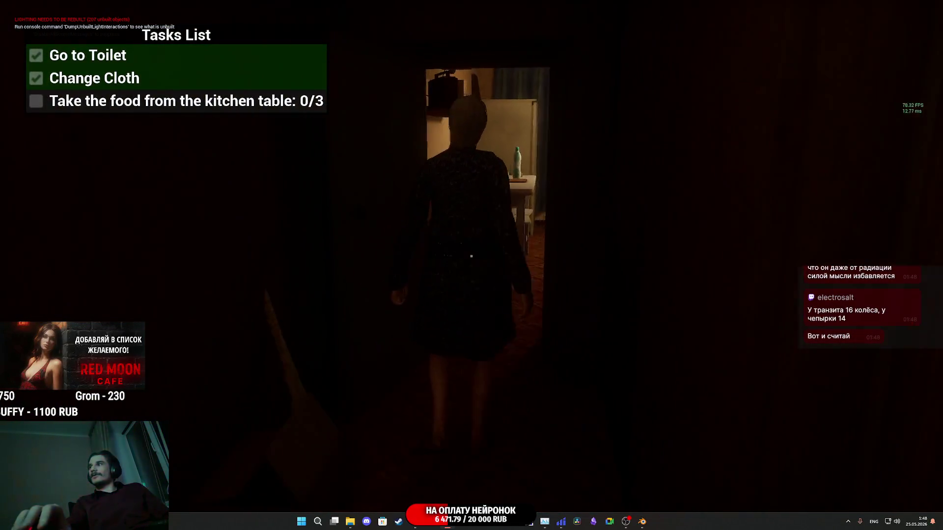
{"action": "key", "text": "w"}
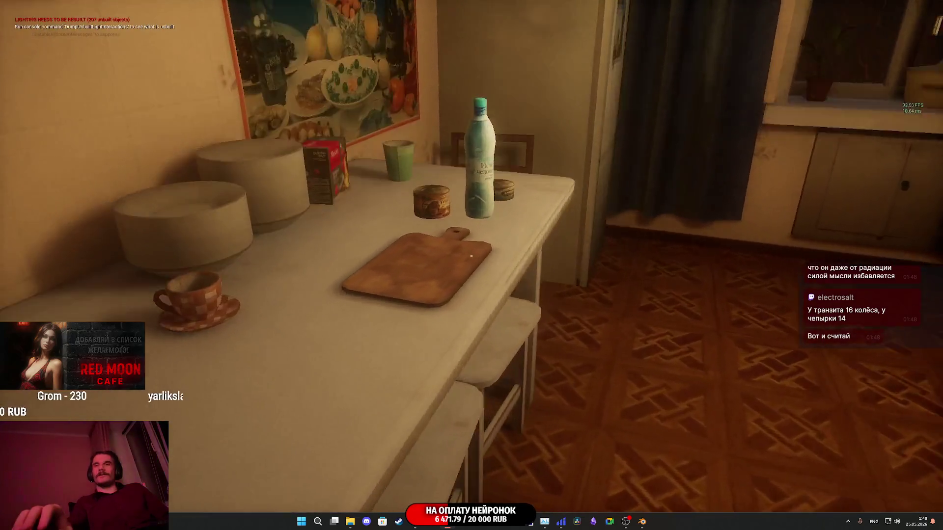
{"action": "key", "text": "w"}
{"action": "left_click", "coordinate": [471, 256]}
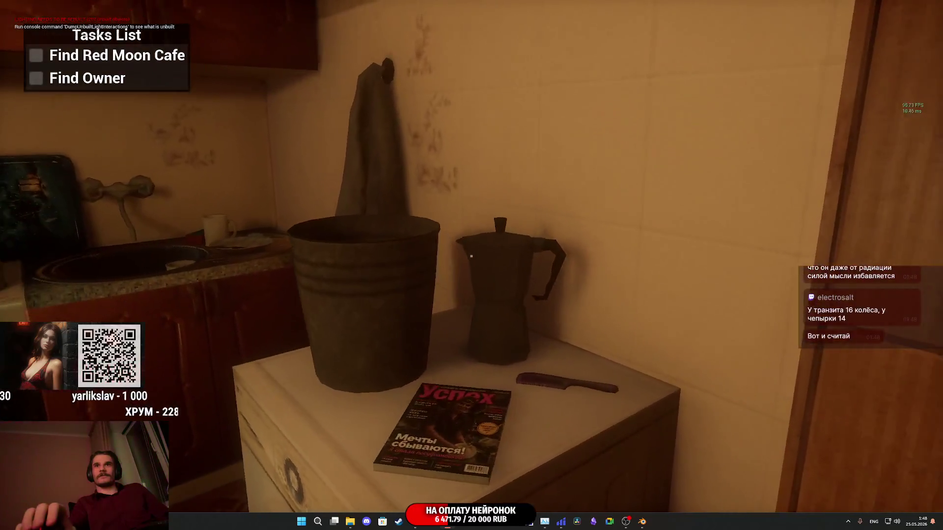
Explore the apartment past the sink, toilet room and wooden door to the desk and TV.
{"action": "key", "text": "w"}
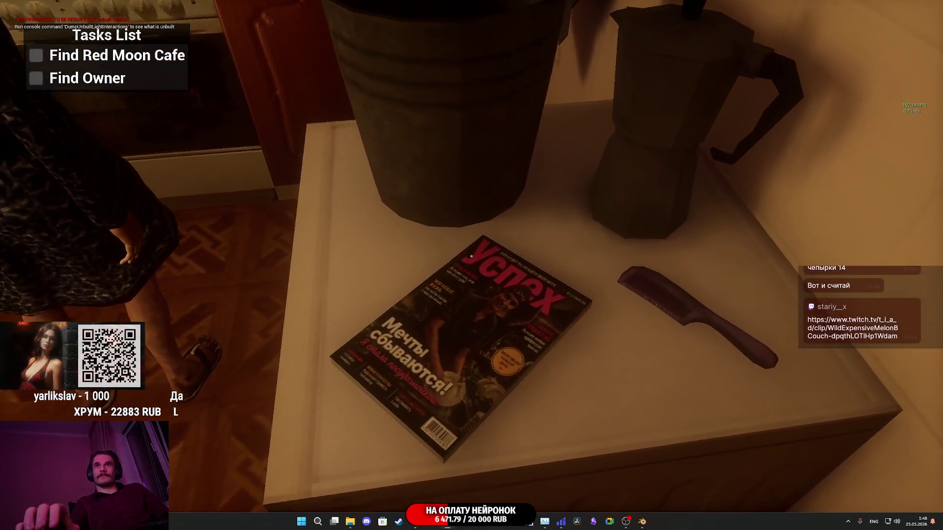
{"action": "key", "text": "w"}
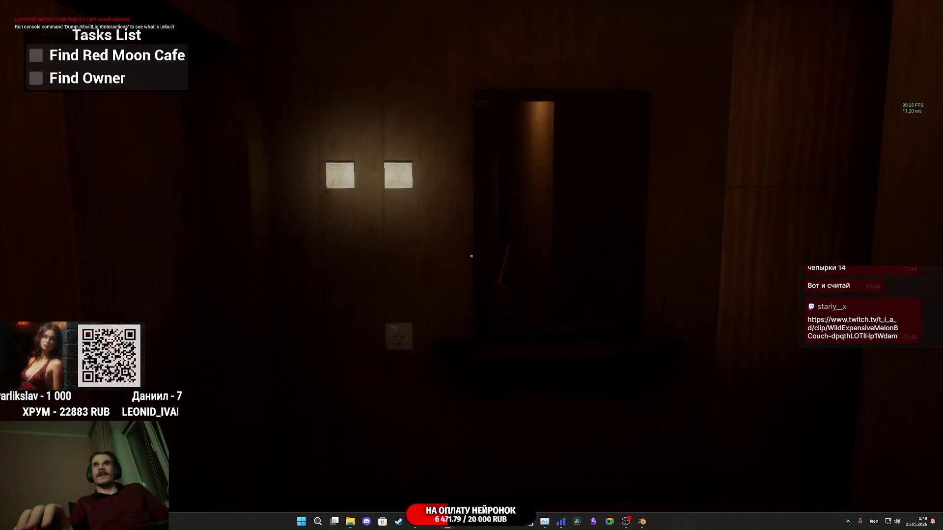
{"action": "key", "text": "w"}
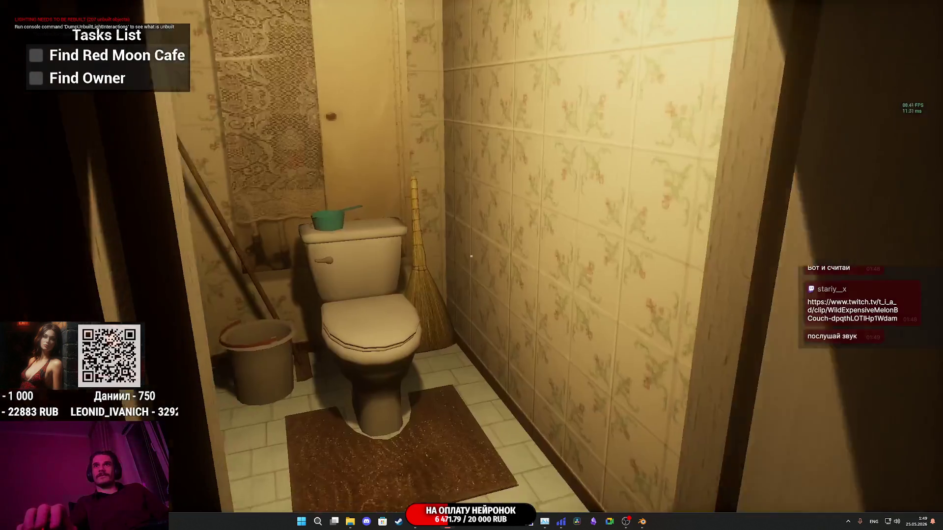
{"action": "key", "text": "s"}
{"action": "key", "text": "w"}
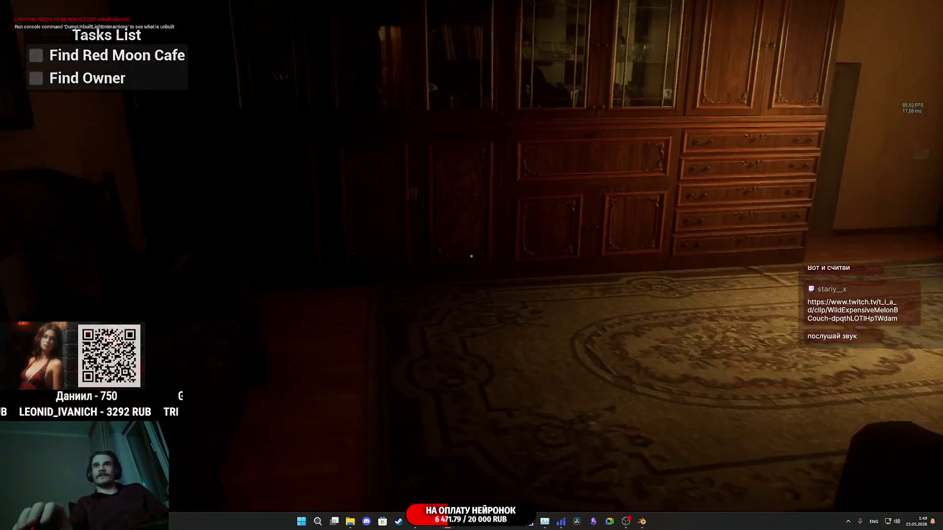
{"action": "key", "text": "w"}
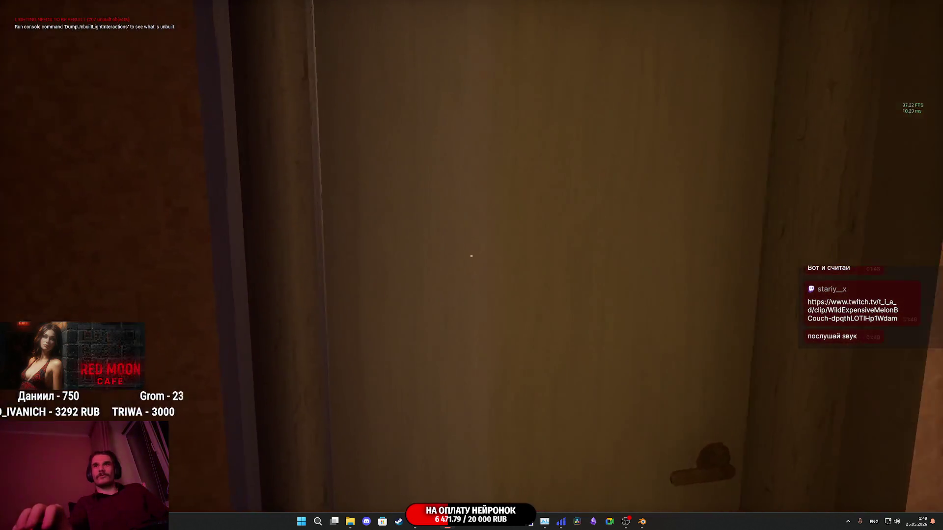
{"action": "key", "text": "w"}
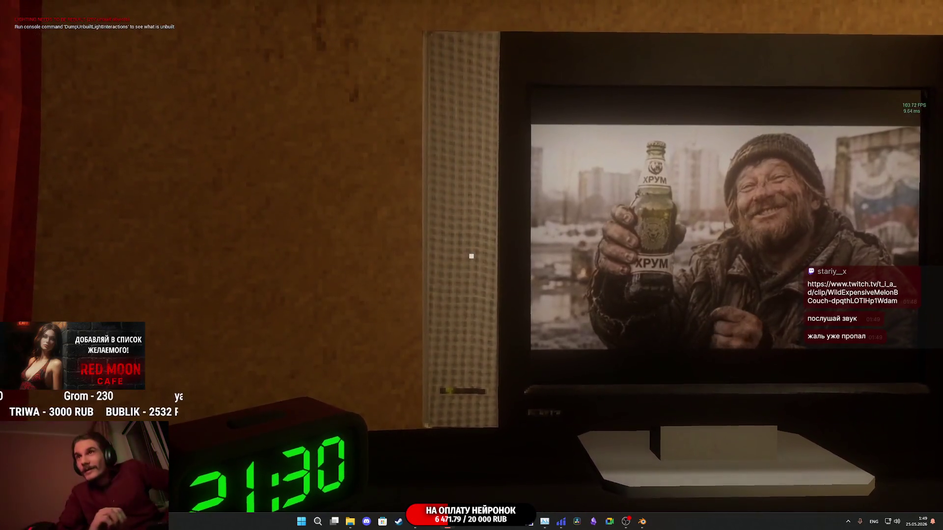
{"action": "key", "text": "w"}
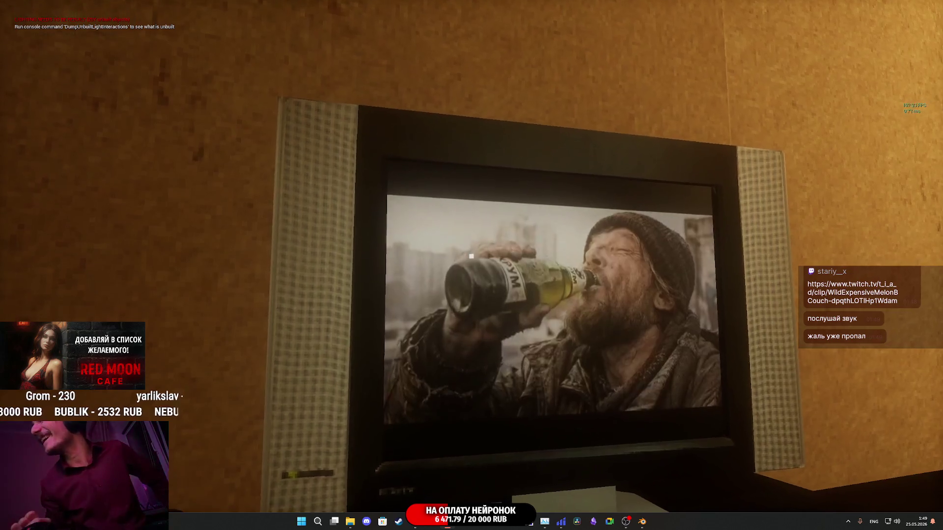
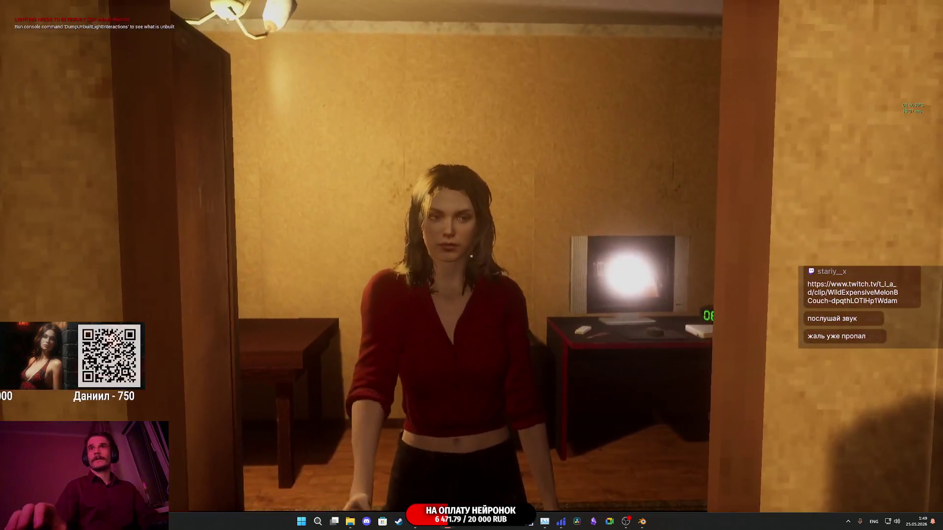
Gesture, open the room door, and walk through the bedroom to the elevator.
{"action": "left_click", "coordinate": [471, 256]}
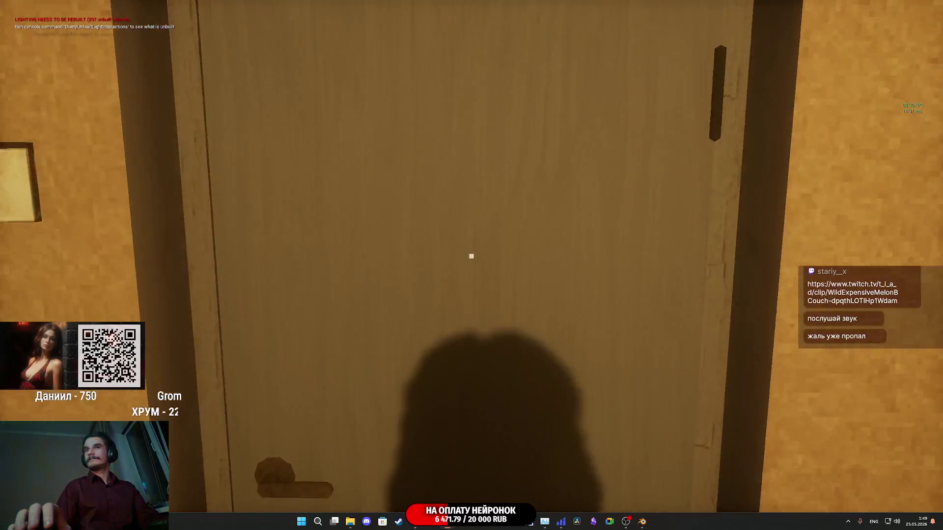
{"action": "left_click", "coordinate": [471, 256]}
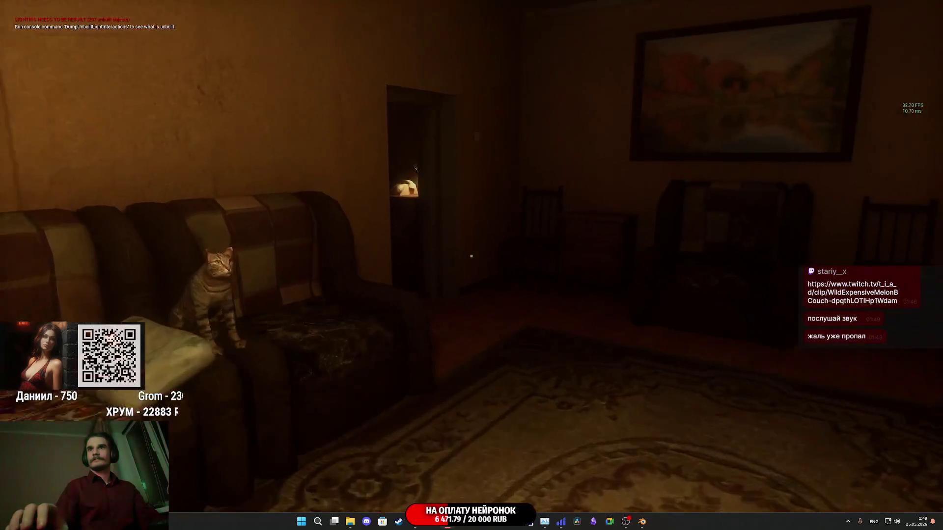
{"action": "key", "text": "w"}
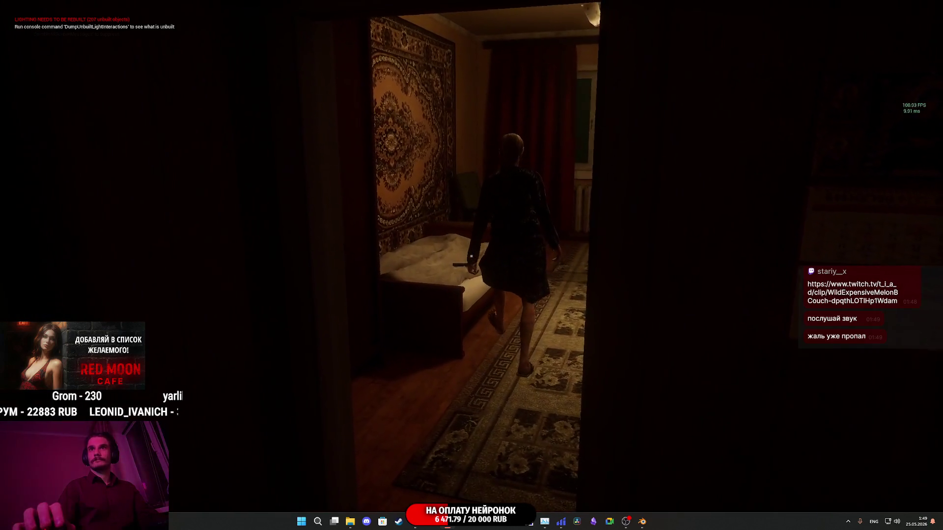
{"action": "key", "text": "w"}
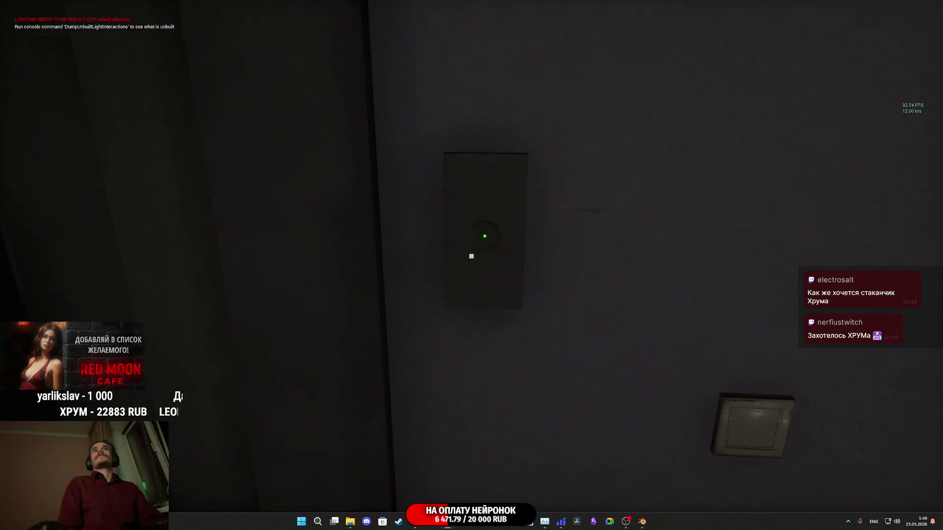
Step into the elevator and gesture the woman inside.
{"action": "key", "text": "w"}
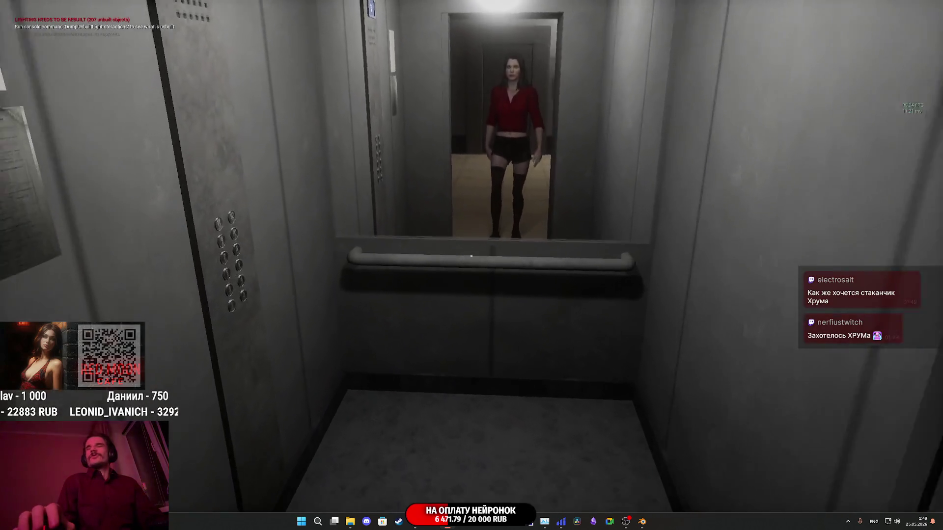
{"action": "mouse_move", "coordinate": [472, 256]}
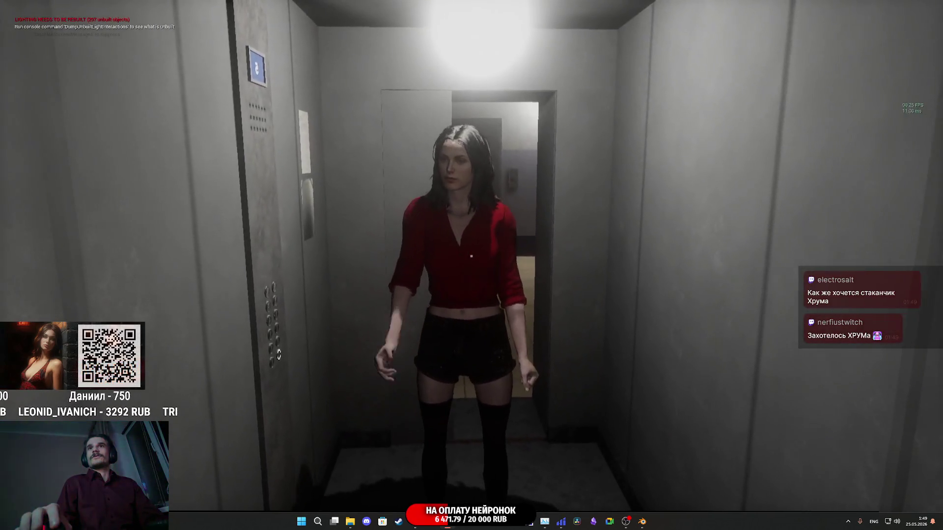
{"action": "left_click", "coordinate": [472, 256]}
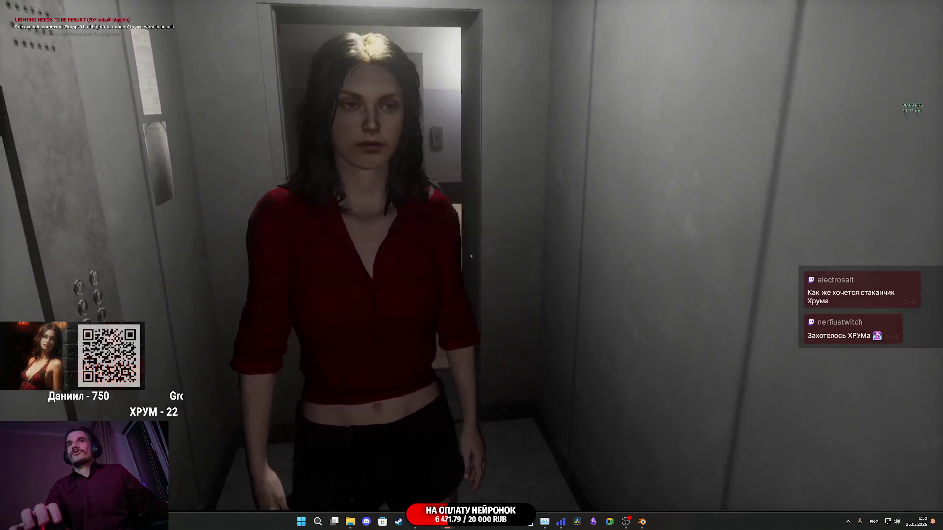
Walk out through the hallway and down the stairs to the dark exit door.
{"action": "key", "text": "w"}
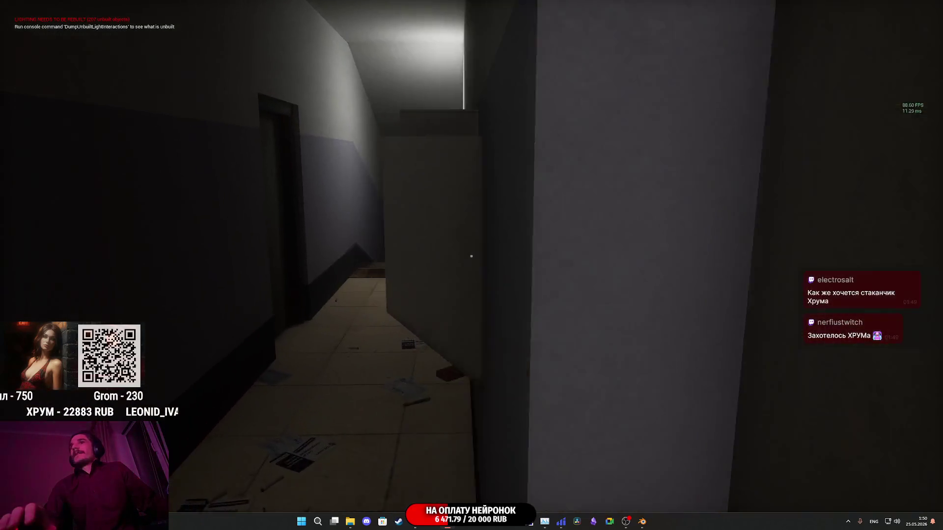
{"action": "key", "text": "w"}
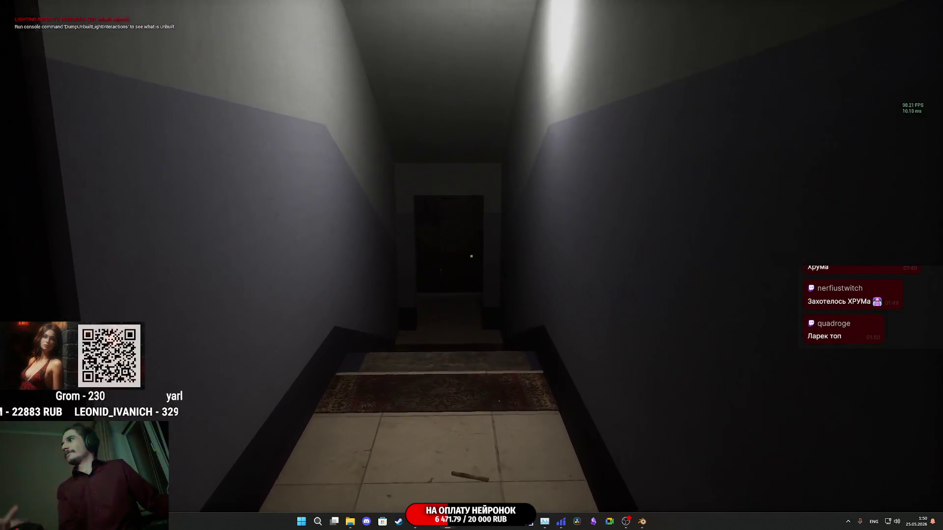
{"action": "key", "text": "w"}
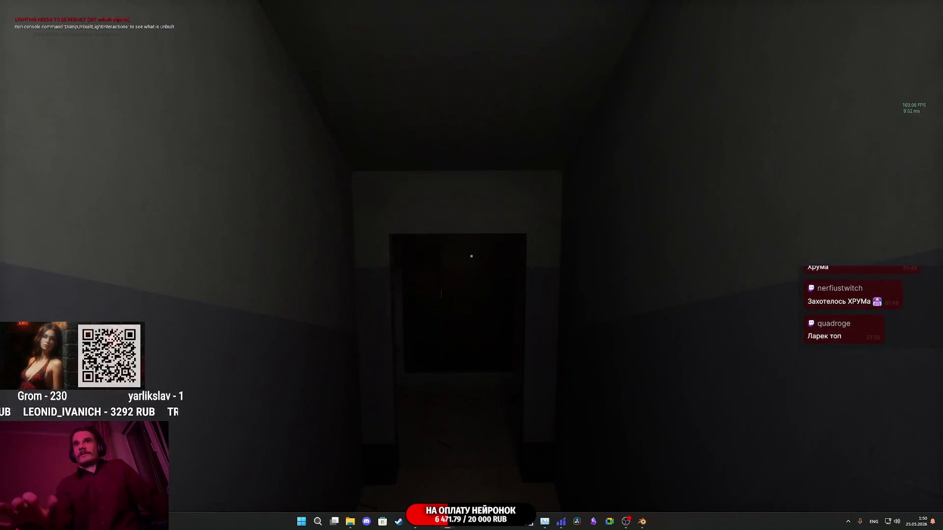
{"action": "key", "text": "w"}
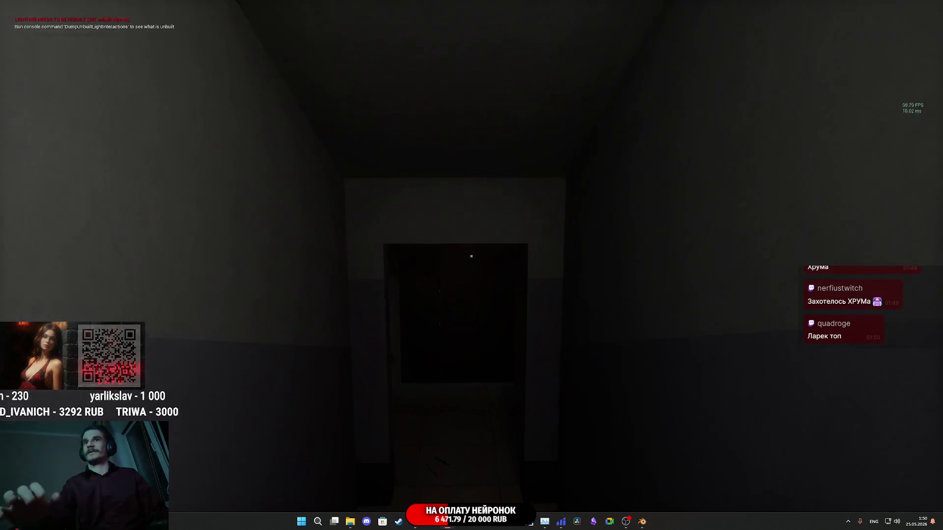
{"action": "key", "text": "w"}
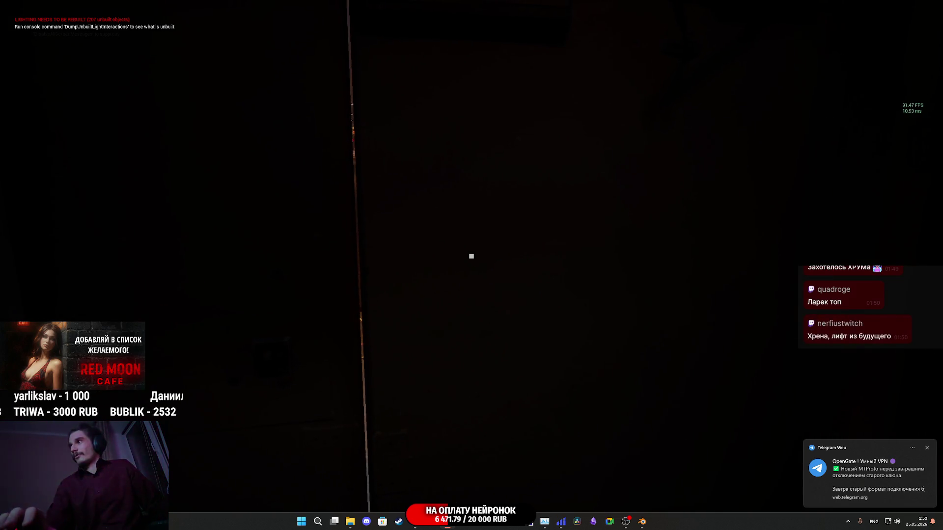
Step onto the street and walk toward the parked Lada, looking at the orange taxi.
{"action": "key", "text": "e"}
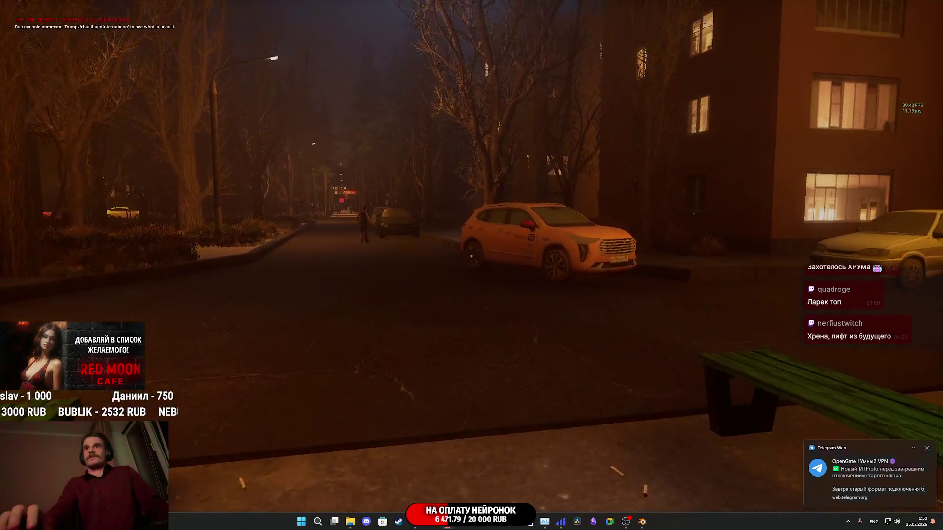
{"action": "key", "text": "w"}
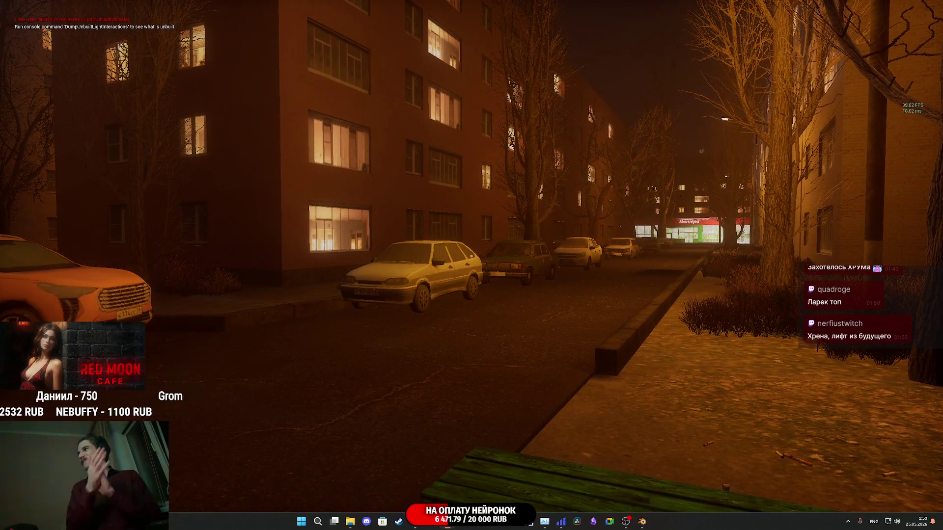
{"action": "key", "text": "w"}
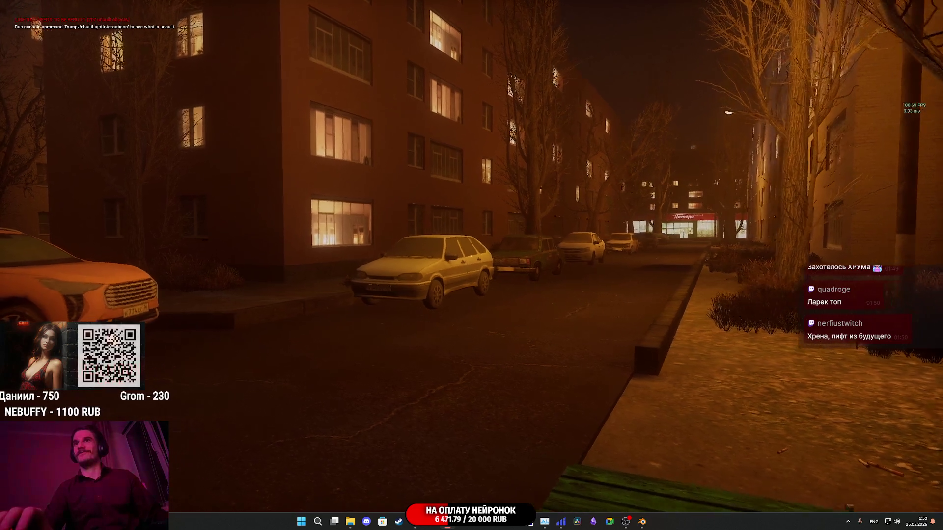
{"action": "key", "text": "w"}
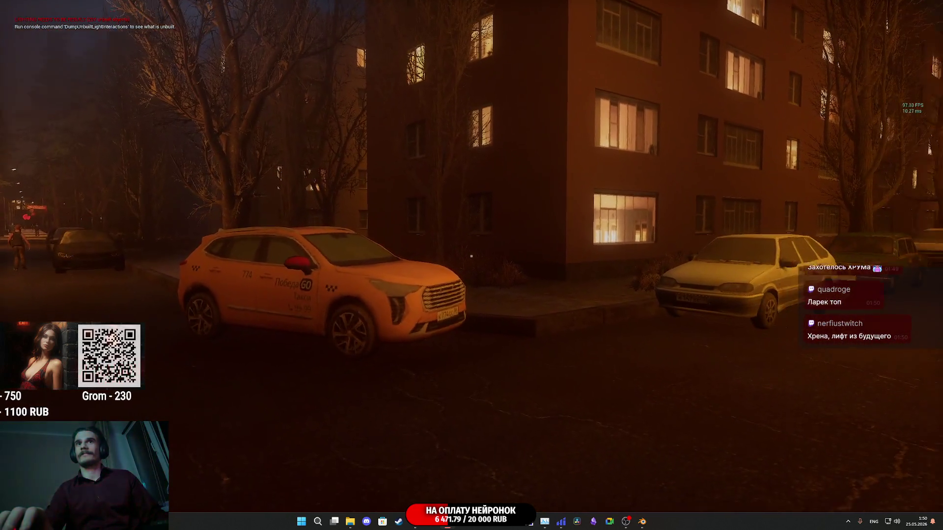
{"action": "key", "text": "w"}
{"action": "key", "text": "w"}
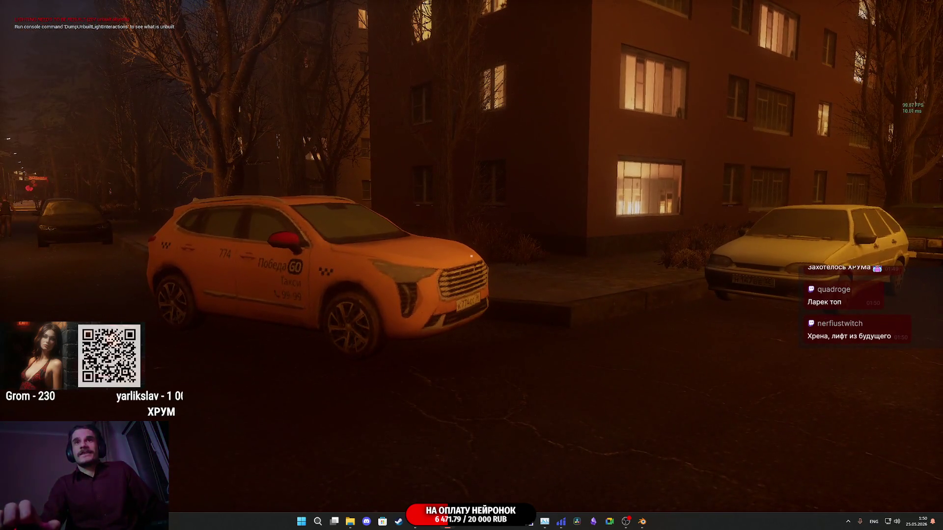
{"action": "key", "text": "w"}
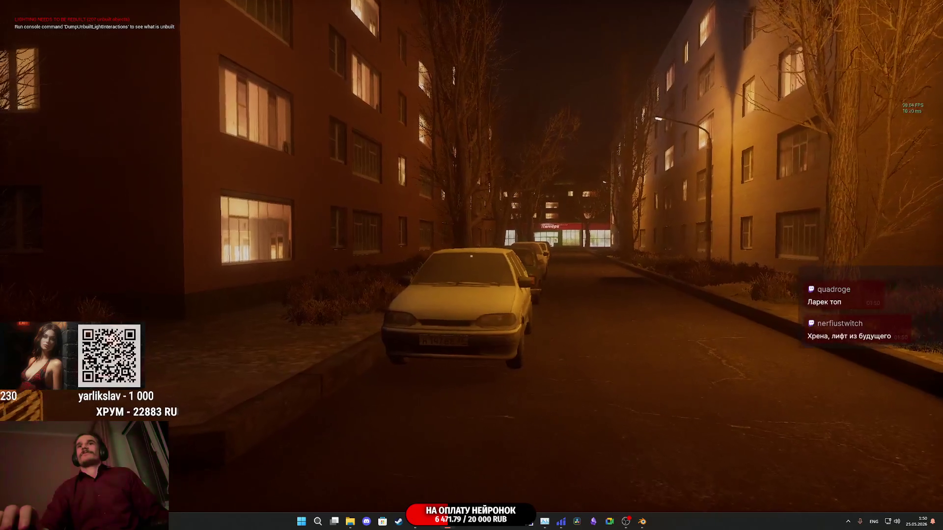
{"action": "key", "text": "w"}
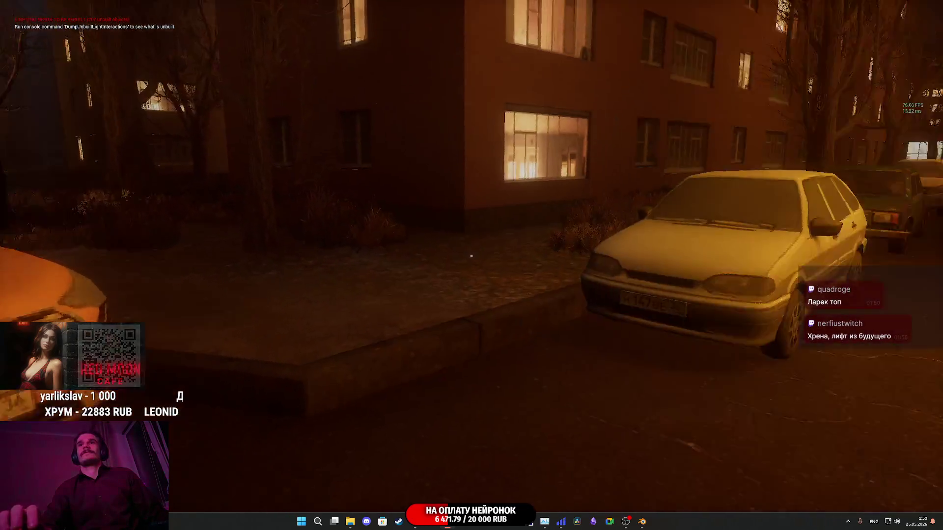
{"action": "key", "text": "w"}
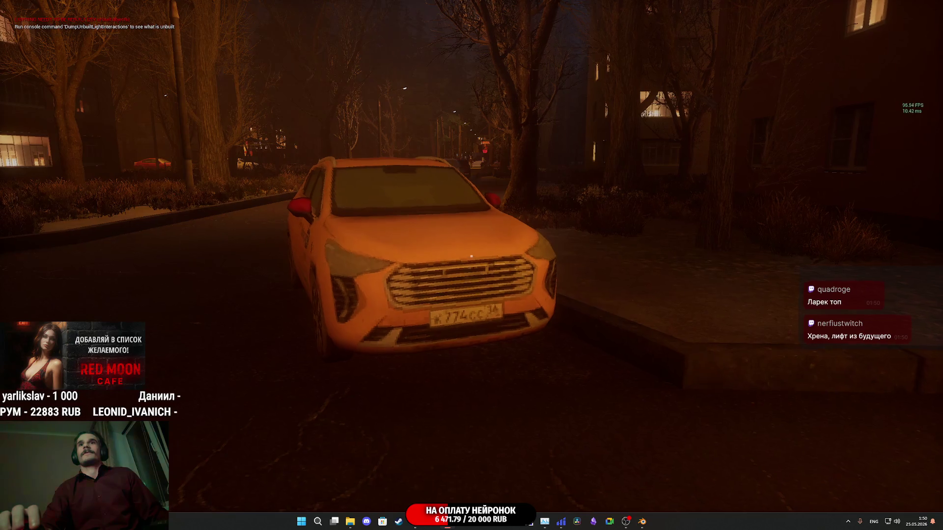
Circle past the taxi and walk alongside the green RU ZONE van to its front.
{"action": "key", "text": "a"}
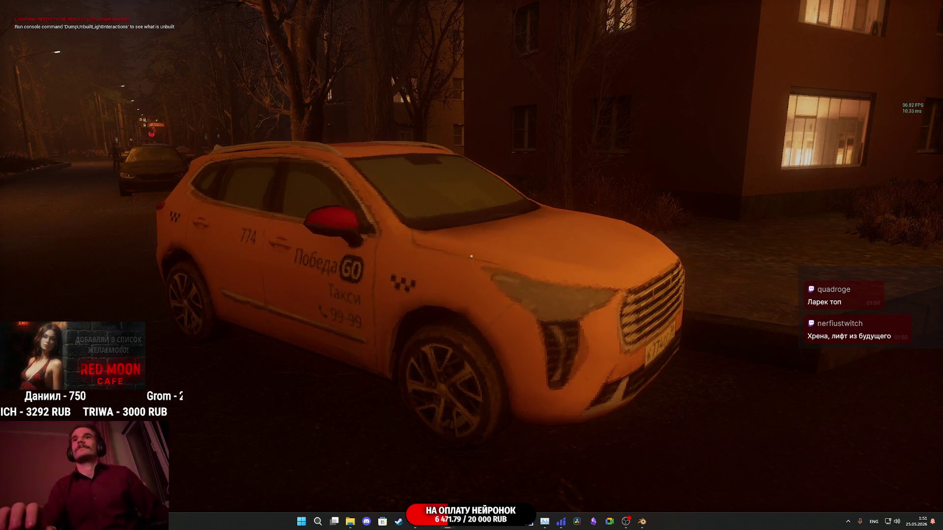
{"action": "key", "text": "a"}
{"action": "key", "text": "a"}
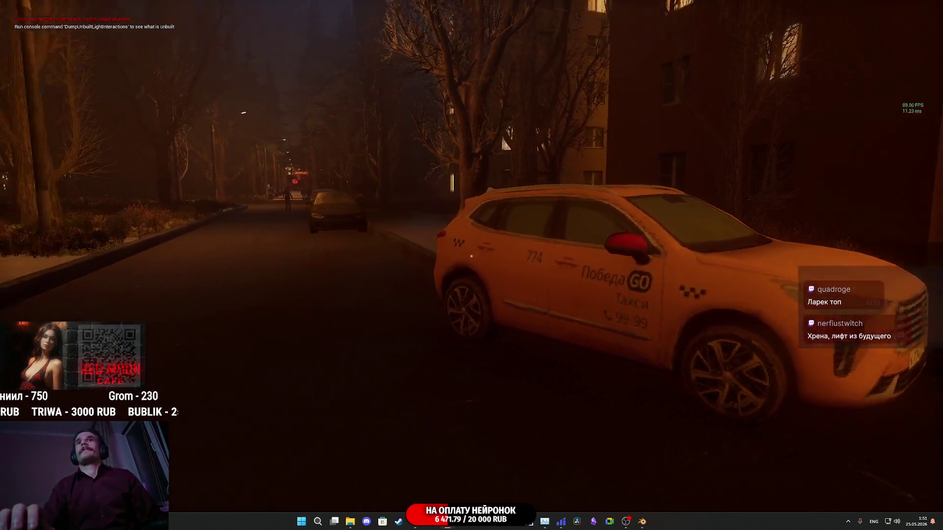
{"action": "key", "text": "a"}
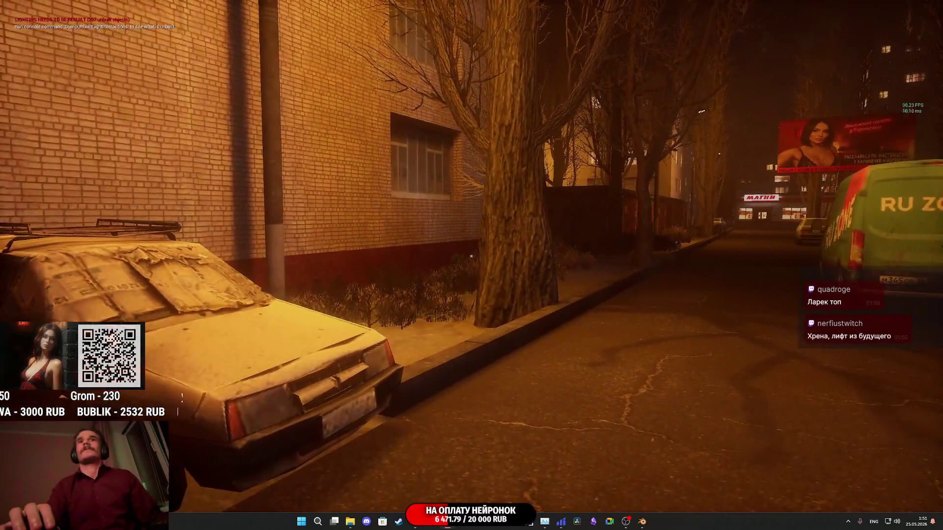
{"action": "key", "text": "d"}
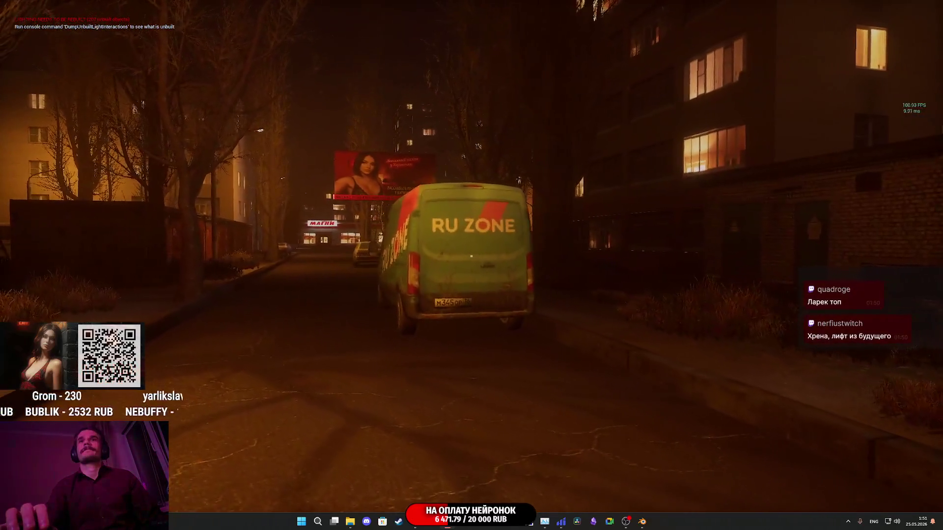
{"action": "key", "text": "w"}
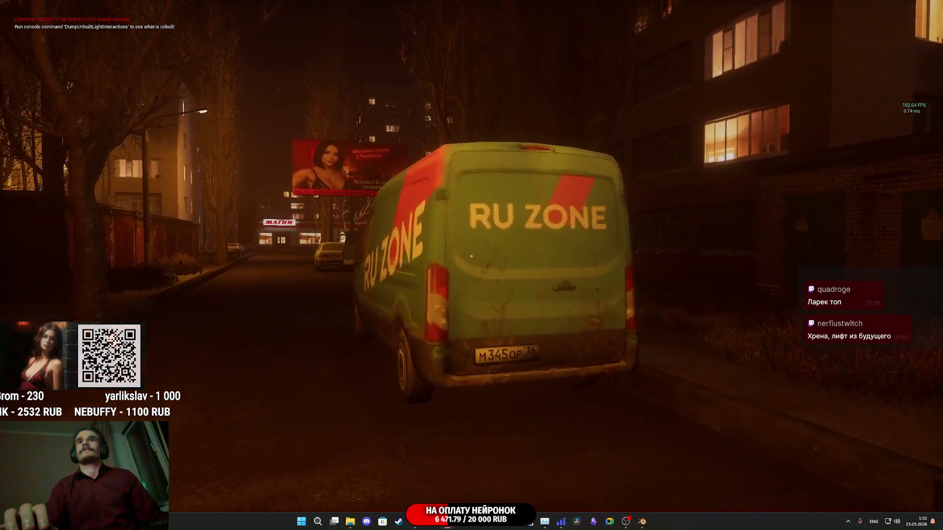
{"action": "key", "text": "w"}
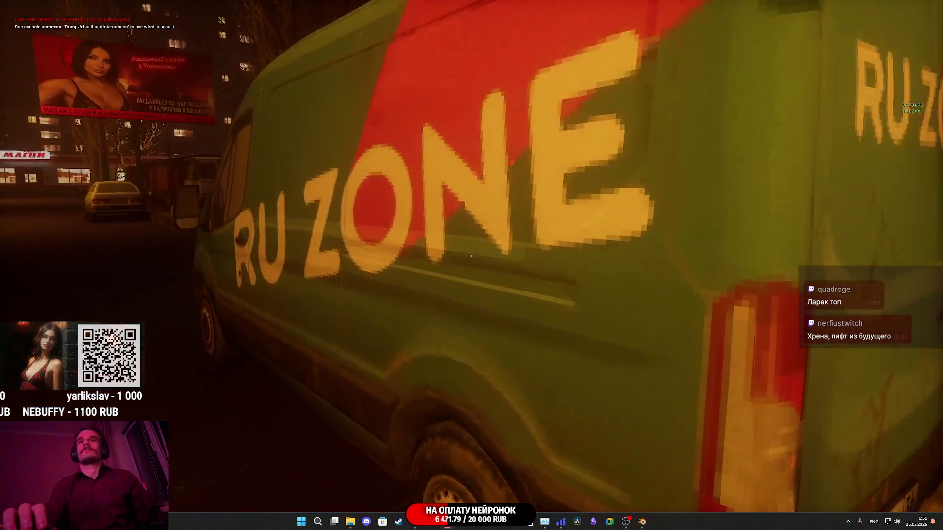
{"action": "key", "text": "w"}
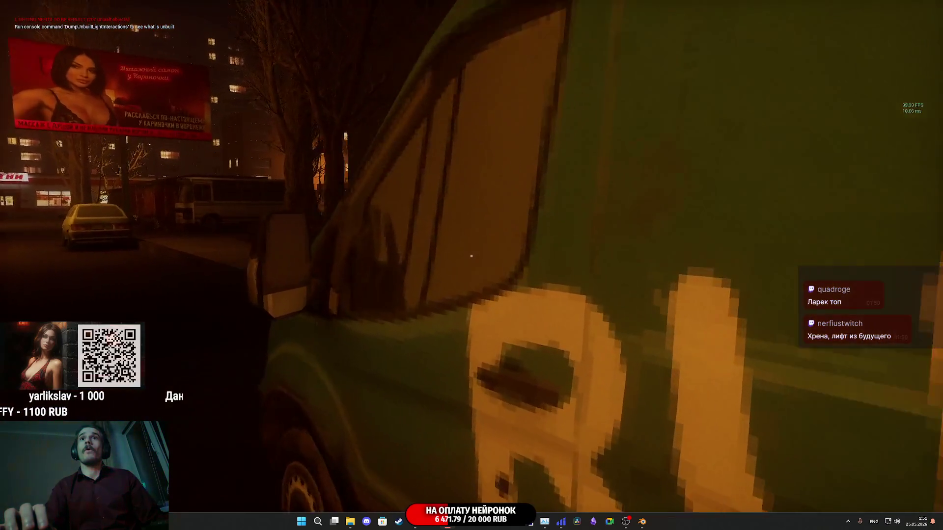
{"action": "key", "text": "w"}
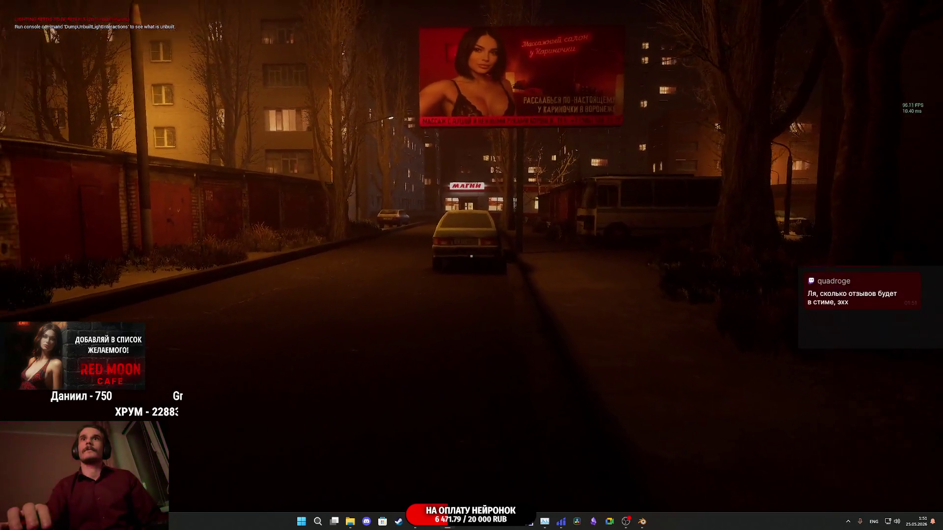
{"action": "key", "text": "w"}
{"action": "key", "text": "w"}
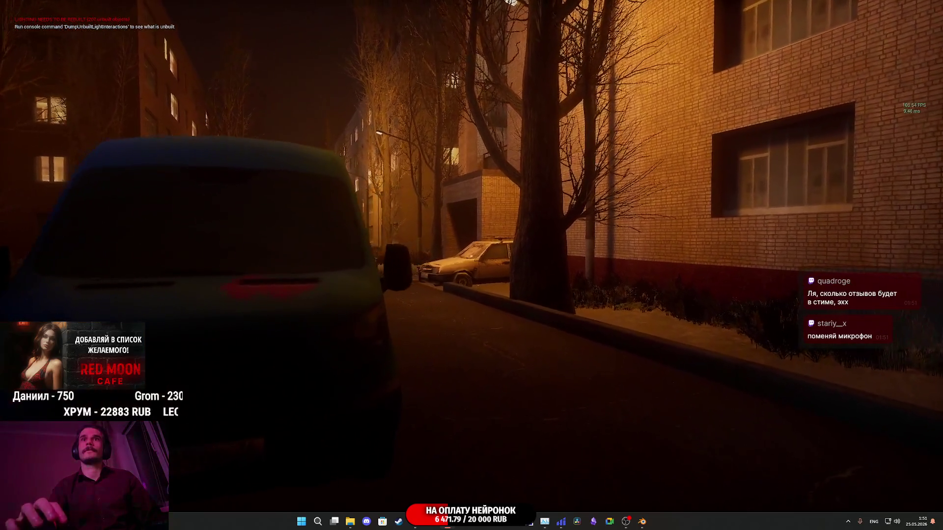
{"action": "key", "text": "w"}
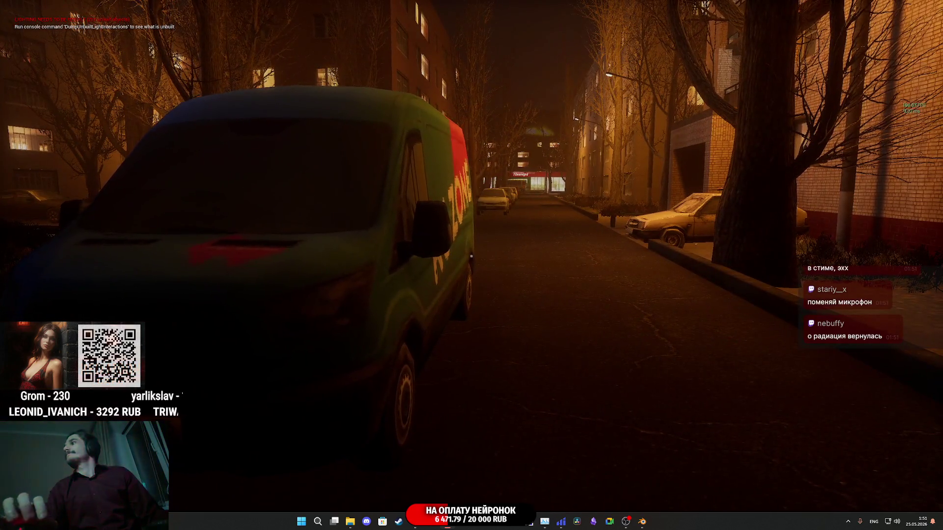
{"action": "key", "text": "w"}
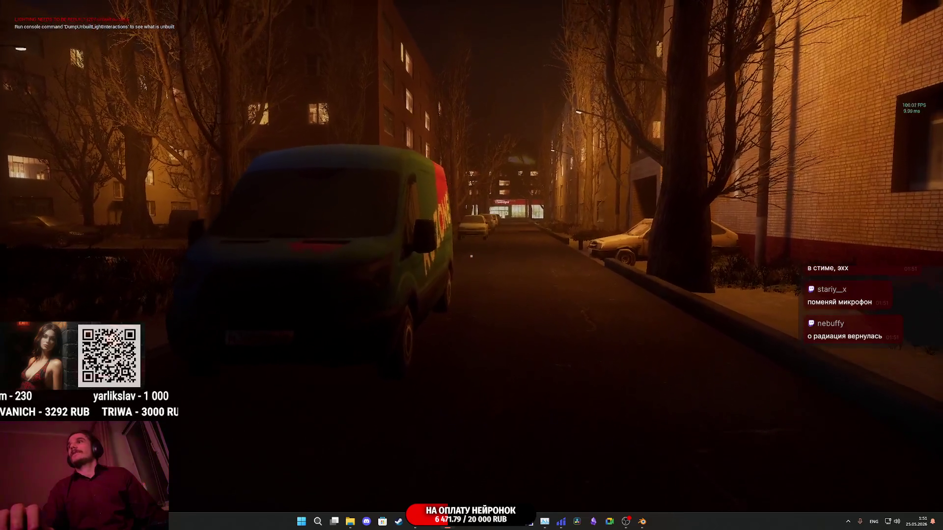
{"action": "key", "text": "w"}
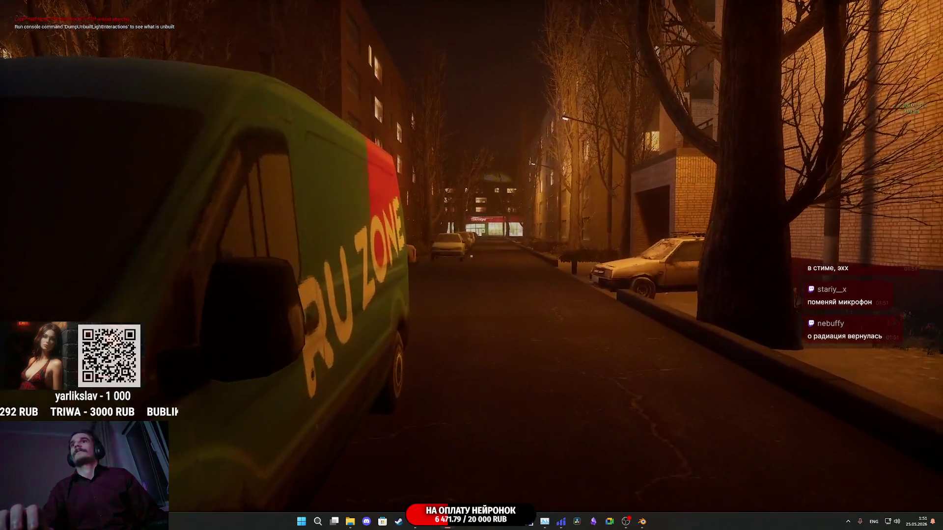
Inspect the van's RU ZONE side and rear plate, then stop the play session.
{"action": "key", "text": "s"}
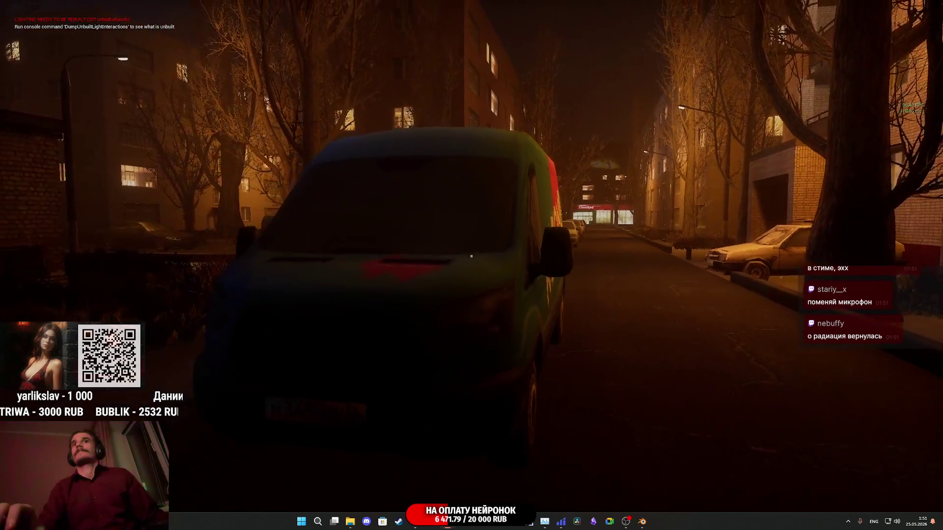
{"action": "key", "text": "w"}
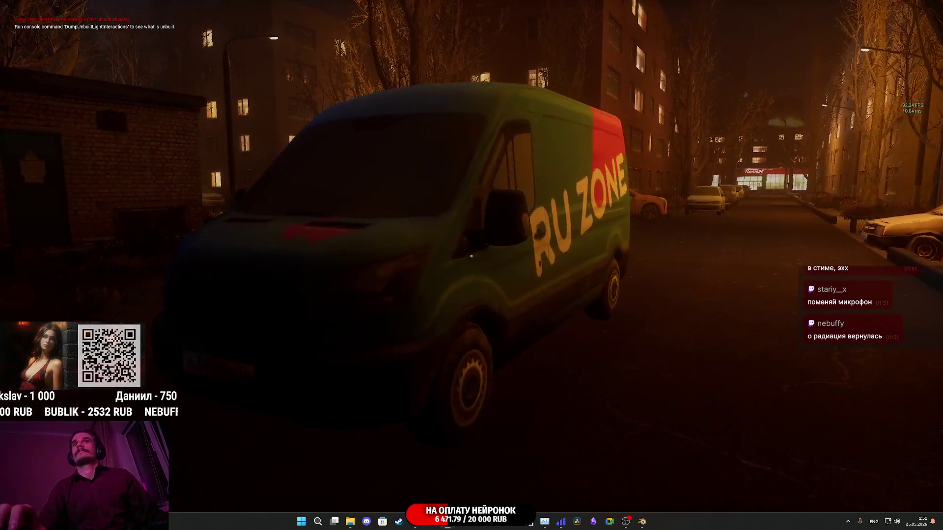
{"action": "key", "text": "s"}
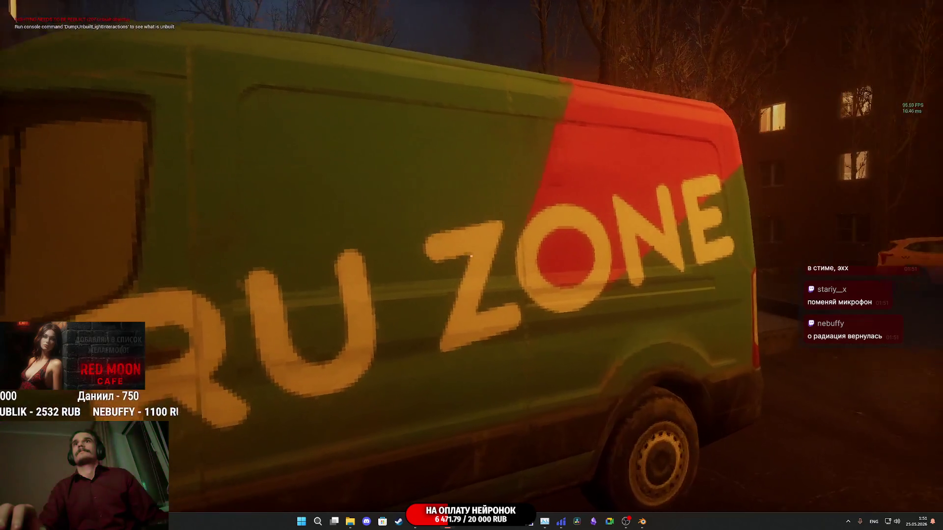
{"action": "key", "text": "d"}
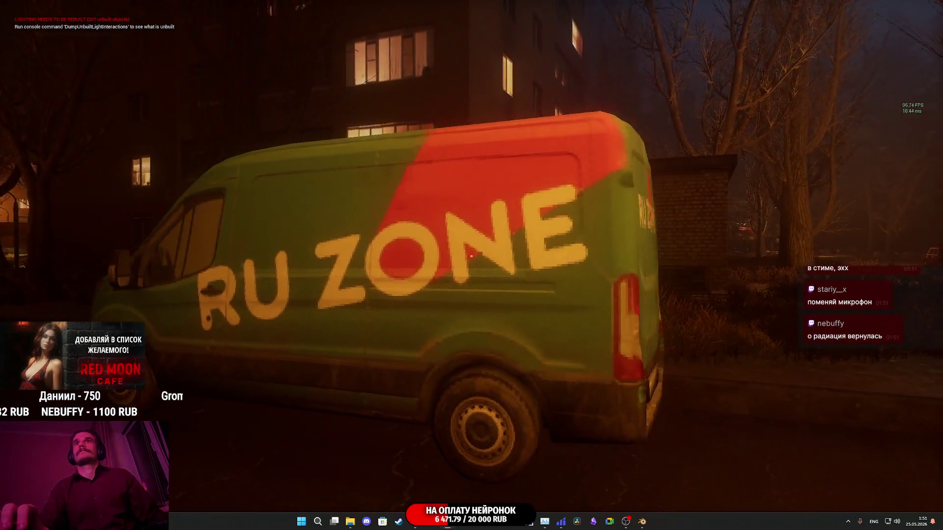
{"action": "key", "text": "d"}
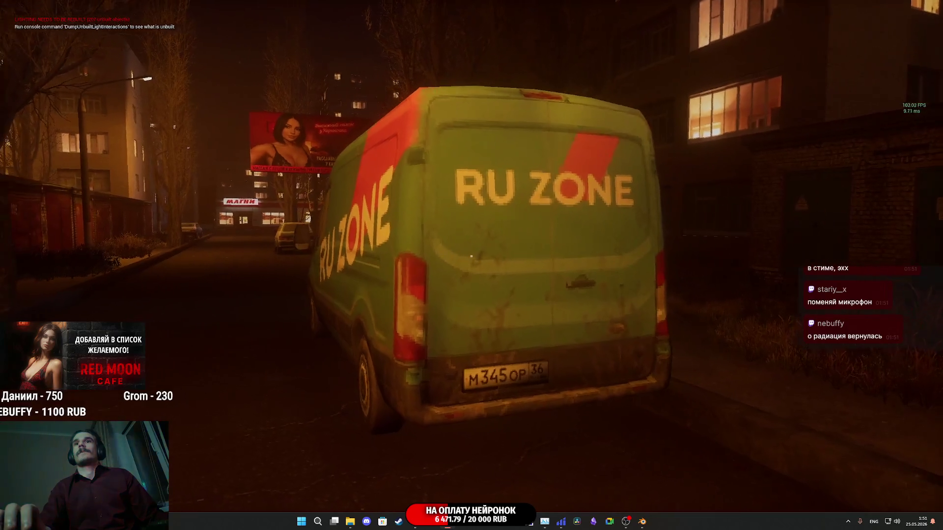
{"action": "key", "text": "Escape"}
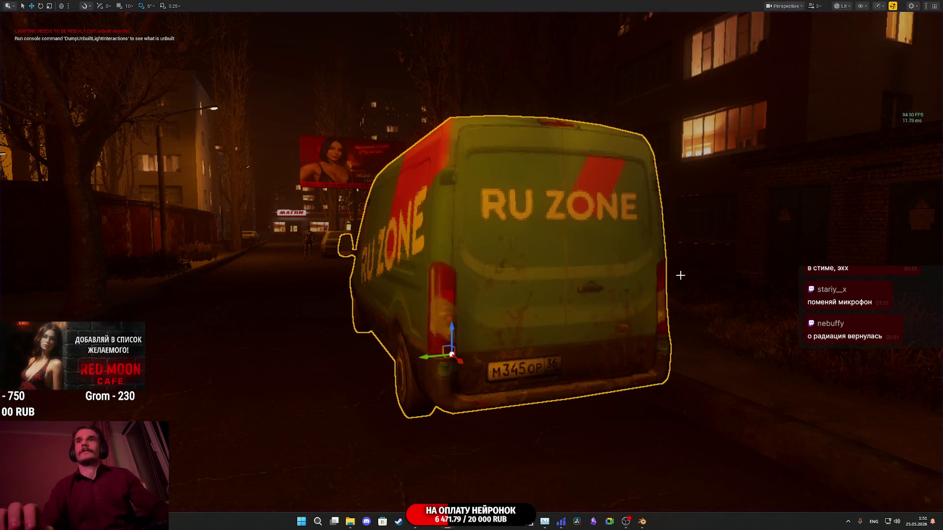
Restore the full editor layout and open the RZ_Car mesh from the Content Browser.
{"action": "key", "text": "F11"}
{"action": "double_click", "coordinate": [219, 383]}
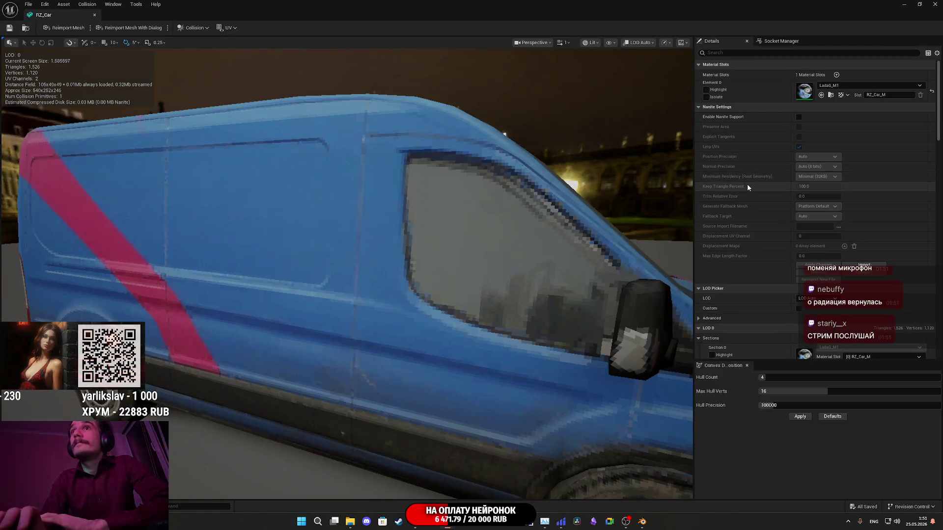
{"action": "scroll", "coordinate": [762, 162], "scroll_direction": "down", "scroll_amount": 5}
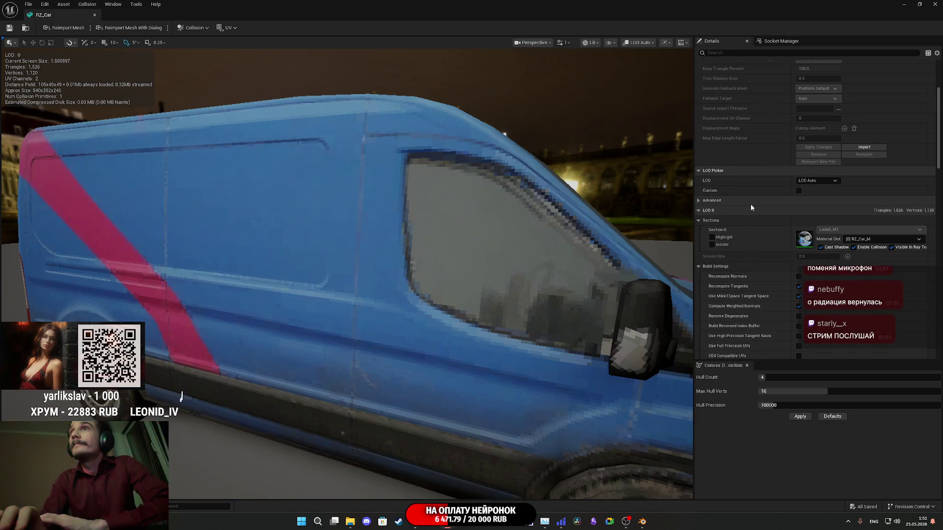
{"action": "scroll", "coordinate": [742, 222], "scroll_direction": "down", "scroll_amount": 5}
{"action": "scroll", "coordinate": [786, 277], "scroll_direction": "down", "scroll_amount": 2}
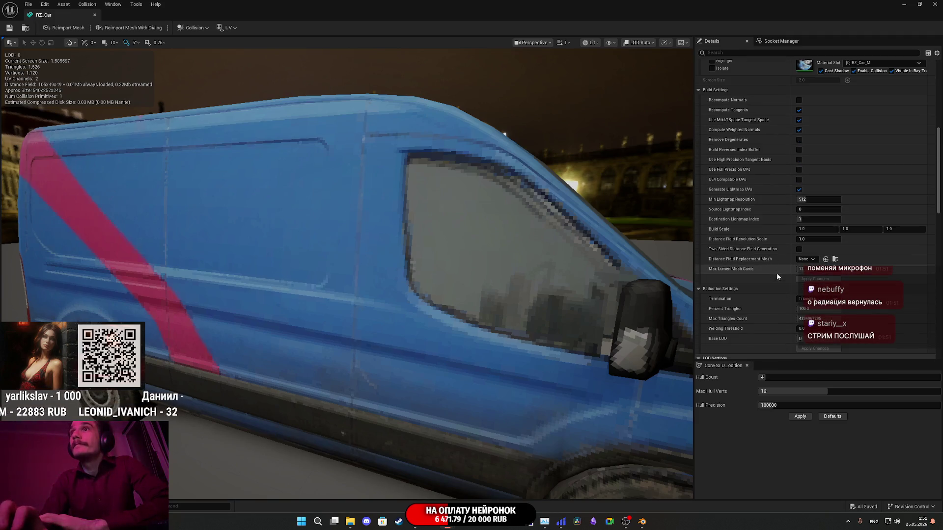
Show the UV Channel 1 layout, set UV display back to None, then go to Twitch.
{"action": "left_click", "coordinate": [234, 28]}
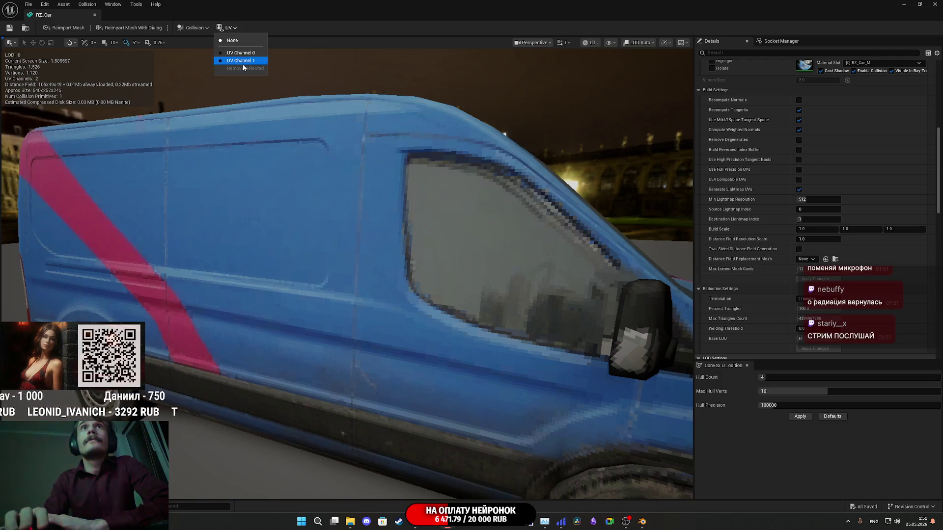
{"action": "left_click", "coordinate": [240, 63]}
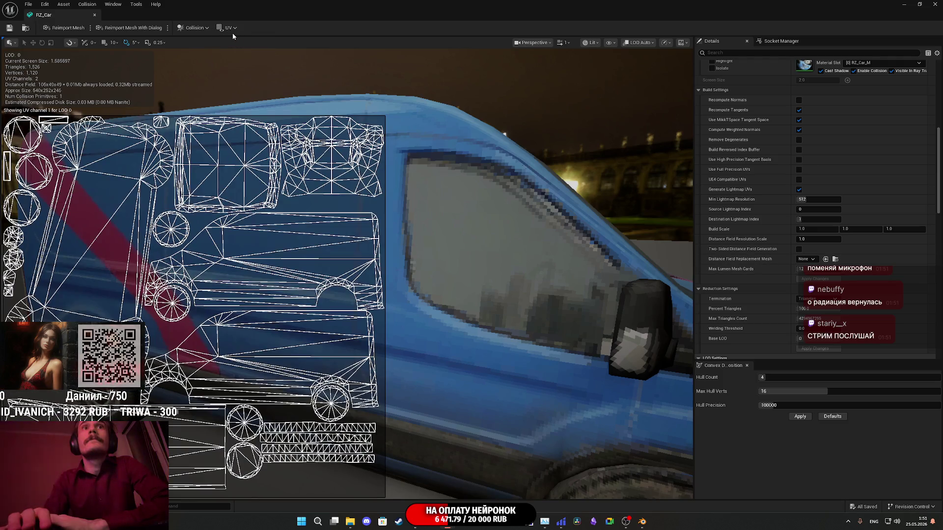
{"action": "left_click", "coordinate": [231, 29]}
{"action": "left_click", "coordinate": [236, 43]}
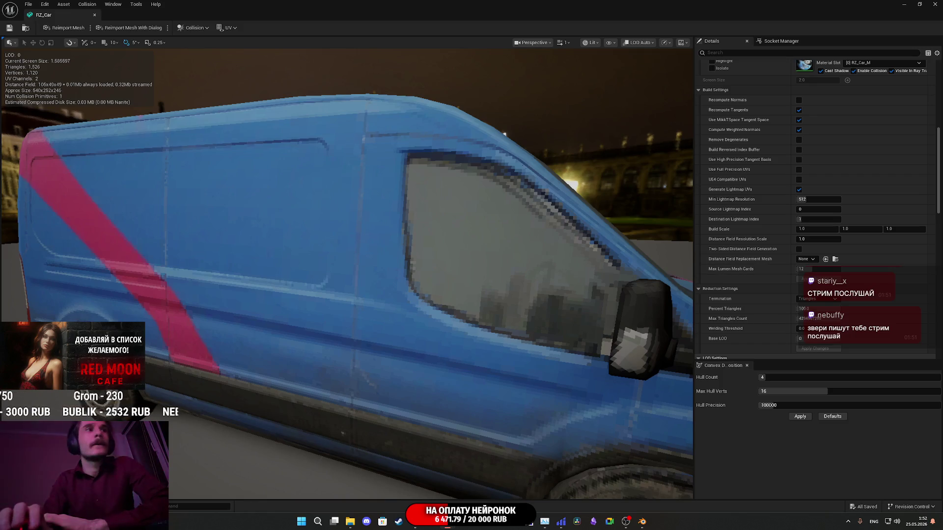
{"action": "key", "text": "alt+Tab"}
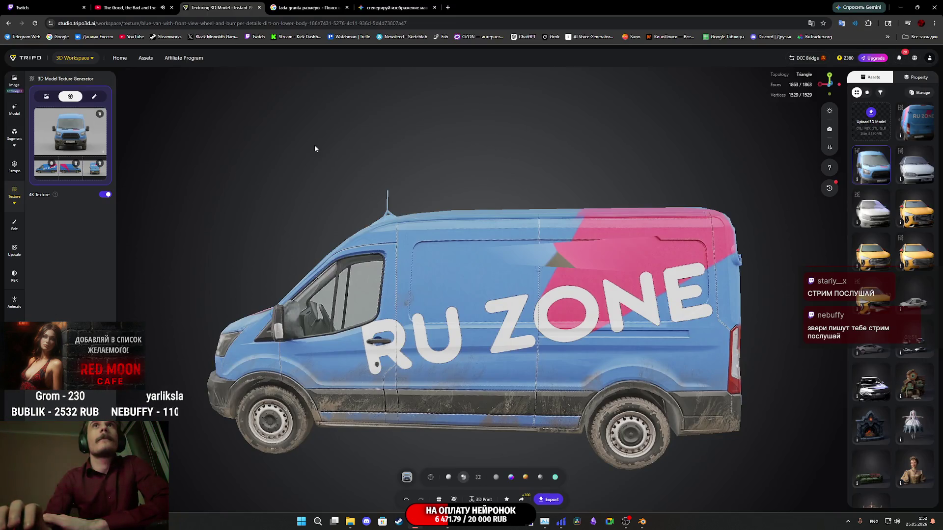
{"action": "left_click", "coordinate": [73, 10]}
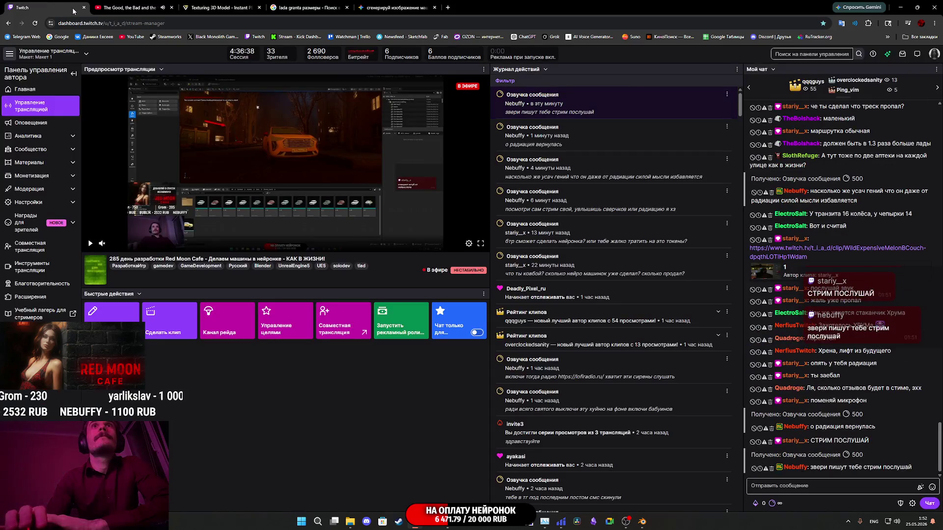
Open the clip shared in chat, set preview volume to 57%, and pause the YouTube music.
{"action": "left_click", "coordinate": [819, 251]}
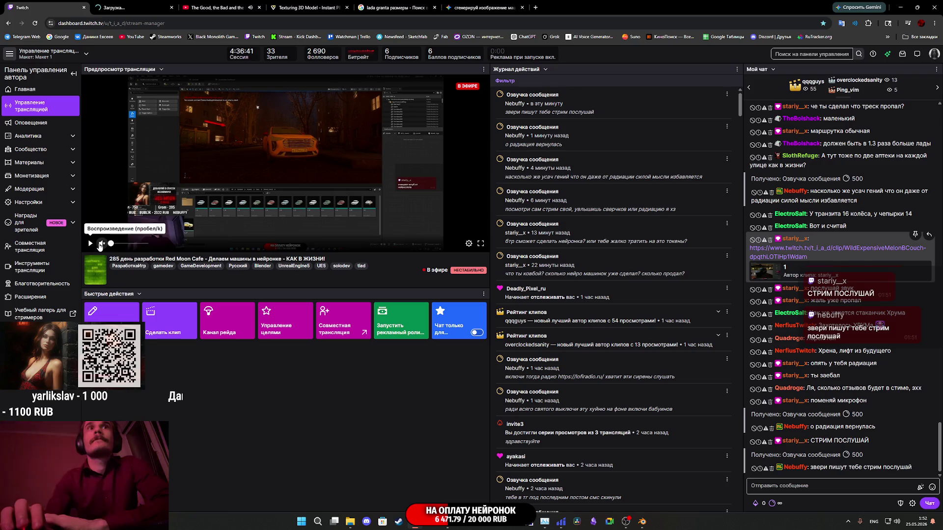
{"action": "left_click_drag", "start_coordinate": [115, 244], "coordinate": [138, 244]}
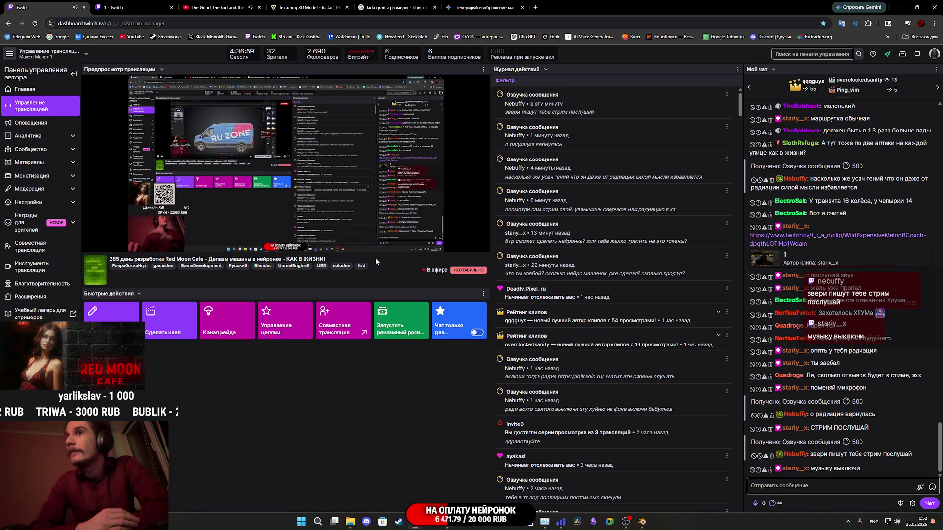
{"action": "left_click", "coordinate": [216, 7]}
{"action": "left_click", "coordinate": [321, 188]}
{"action": "left_click", "coordinate": [22, 8]}
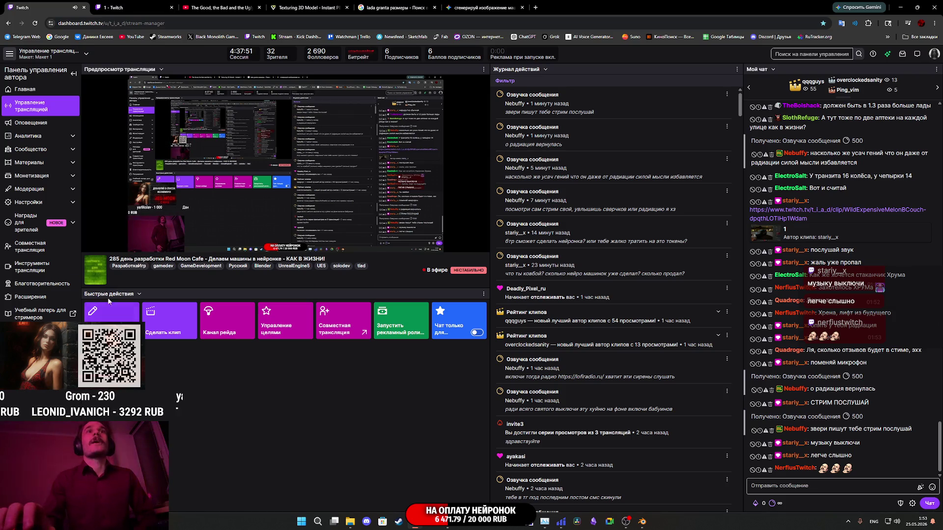
Play the live stream preview, pause it, and resume the YouTube music.
{"action": "mouse_move", "coordinate": [90, 245]}
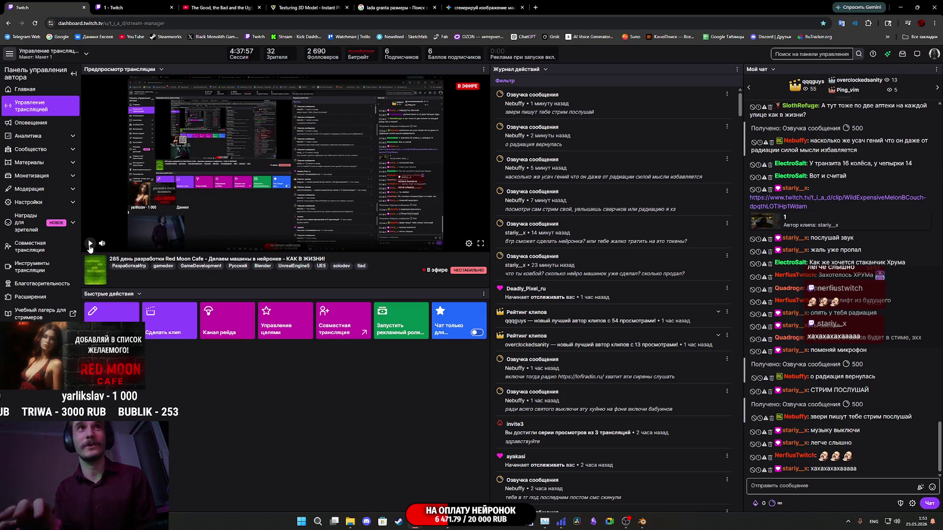
{"action": "left_click", "coordinate": [90, 245]}
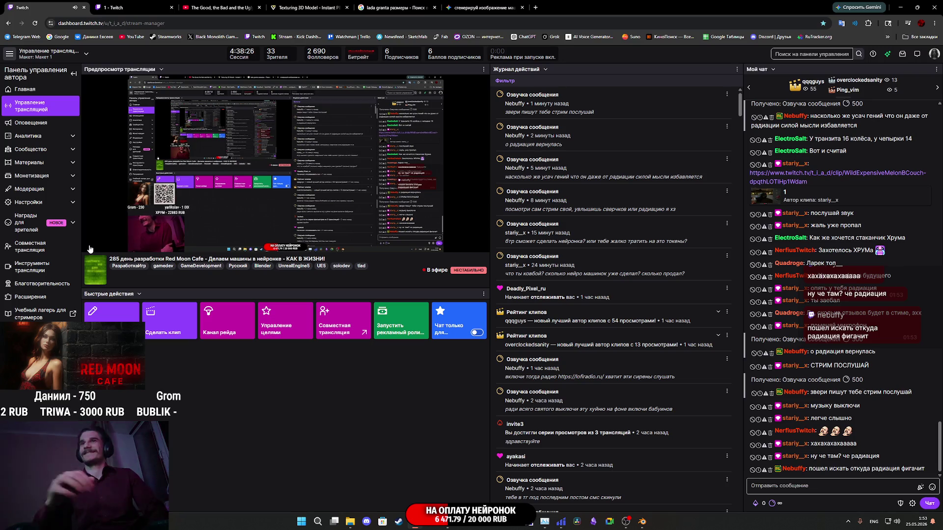
{"action": "mouse_move", "coordinate": [189, 194]}
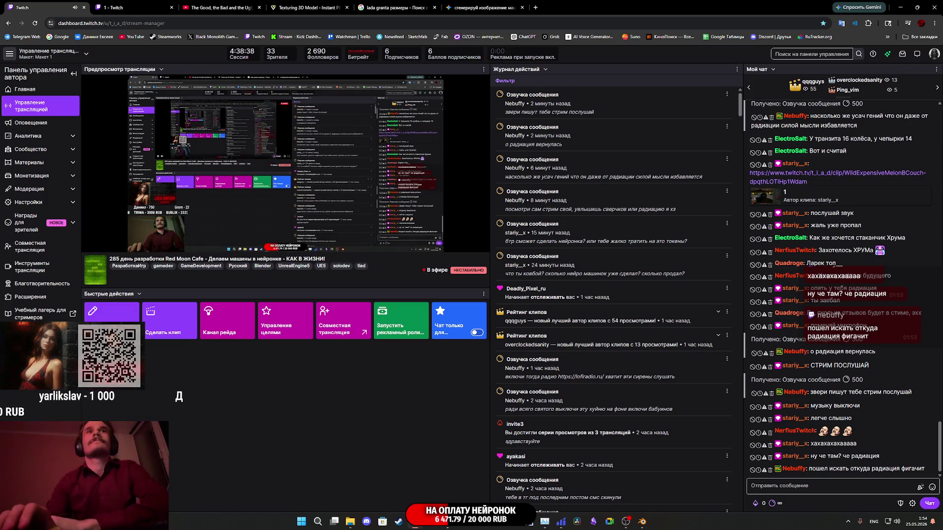
{"action": "left_click", "coordinate": [104, 241]}
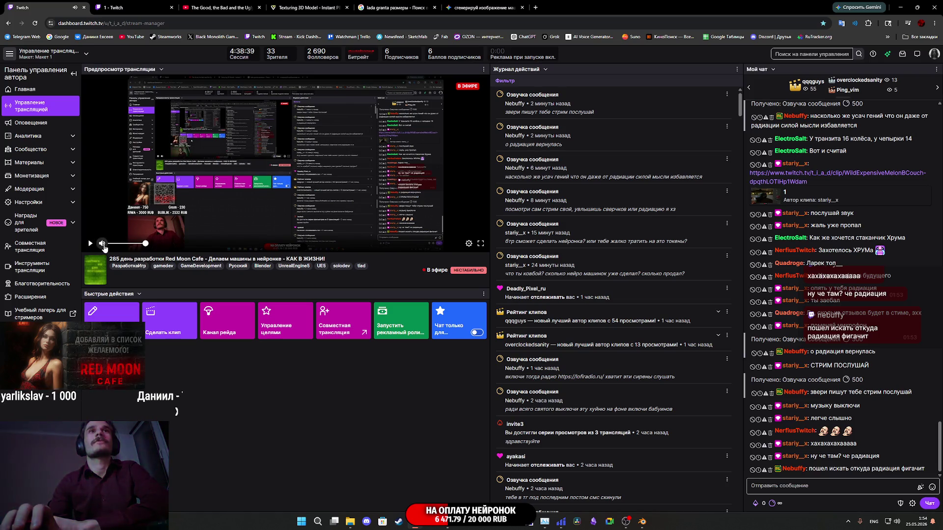
{"action": "left_click", "coordinate": [221, 7]}
{"action": "left_click", "coordinate": [233, 196]}
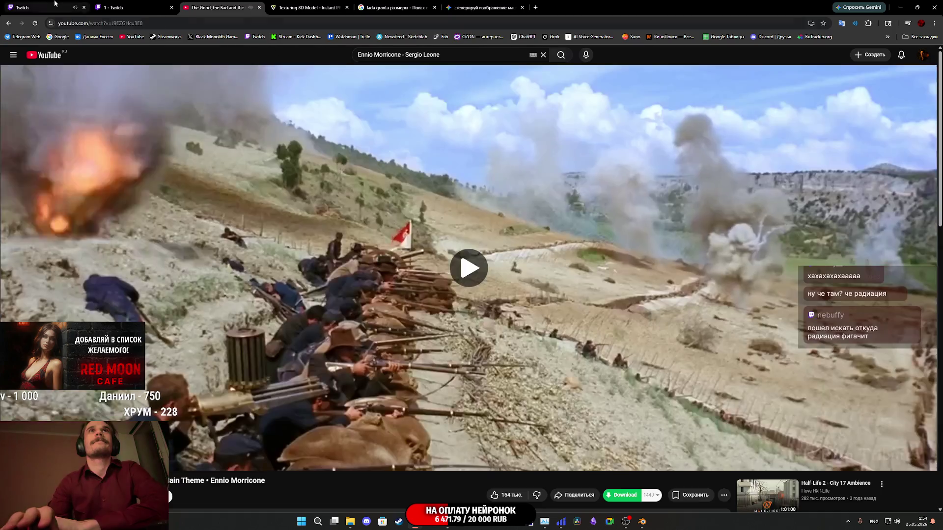
Review and close the shared clip's tab, then return to Blender's view of the van and Ladas.
{"action": "left_click", "coordinate": [29, 7]}
{"action": "left_click", "coordinate": [118, 7]}
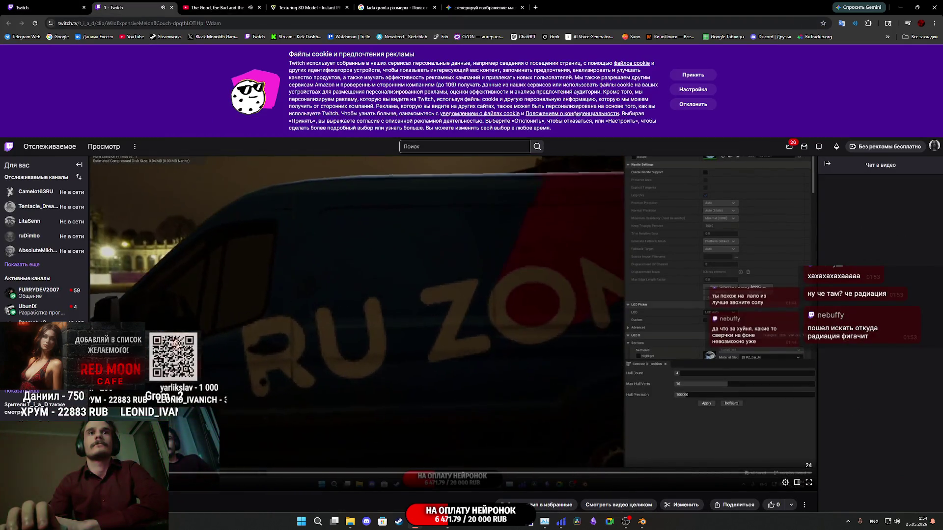
{"action": "scroll", "coordinate": [184, 469], "scroll_direction": "down", "scroll_amount": 2}
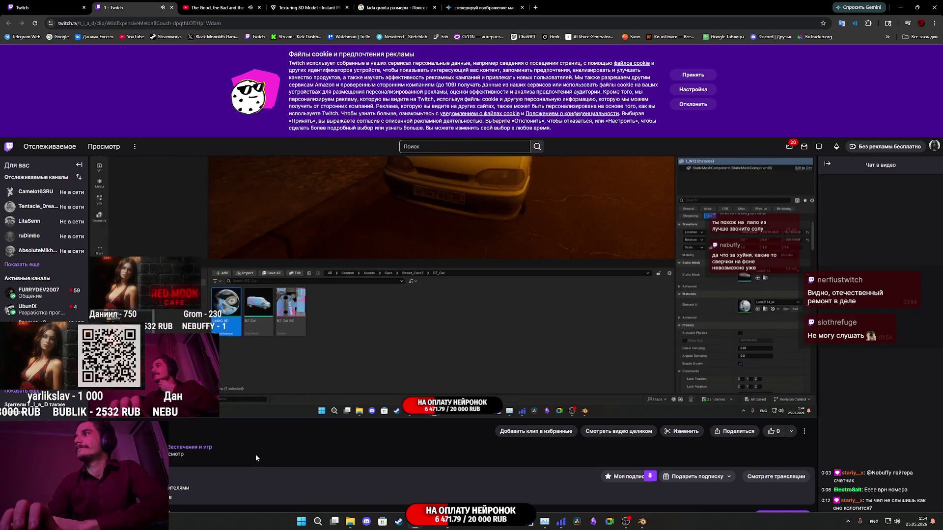
{"action": "scroll", "coordinate": [250, 456], "scroll_direction": "up", "scroll_amount": 2}
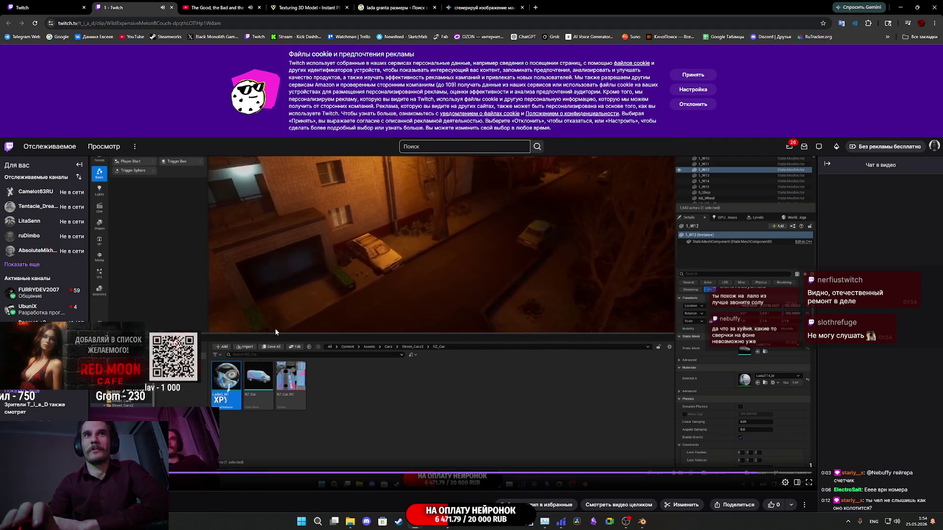
{"action": "middle_click", "coordinate": [137, 4]}
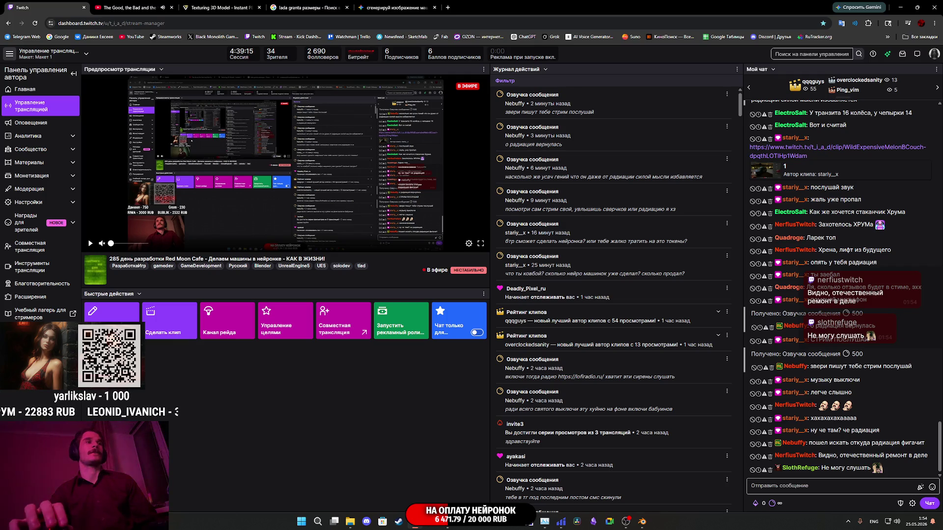
{"action": "key", "text": "alt+Tab"}
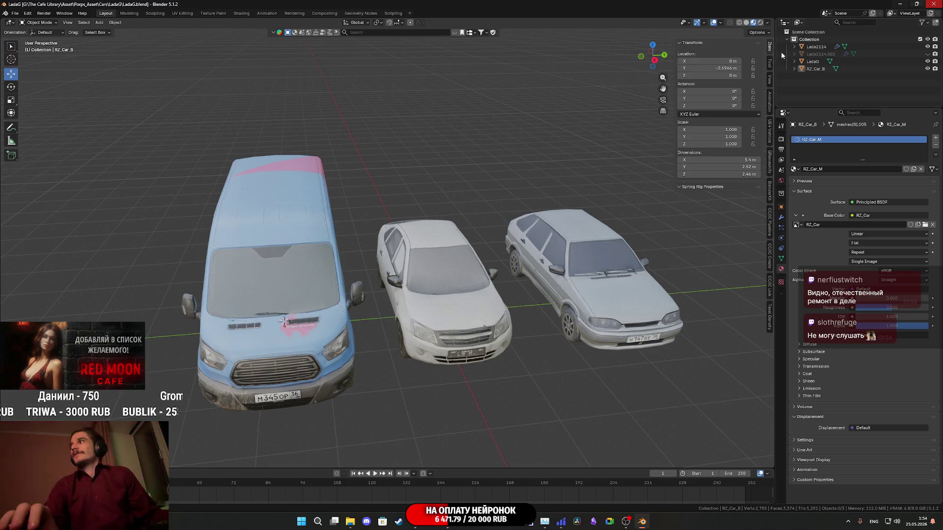
{"action": "left_click_drag", "start_coordinate": [590, 172], "coordinate": [548, 198]}
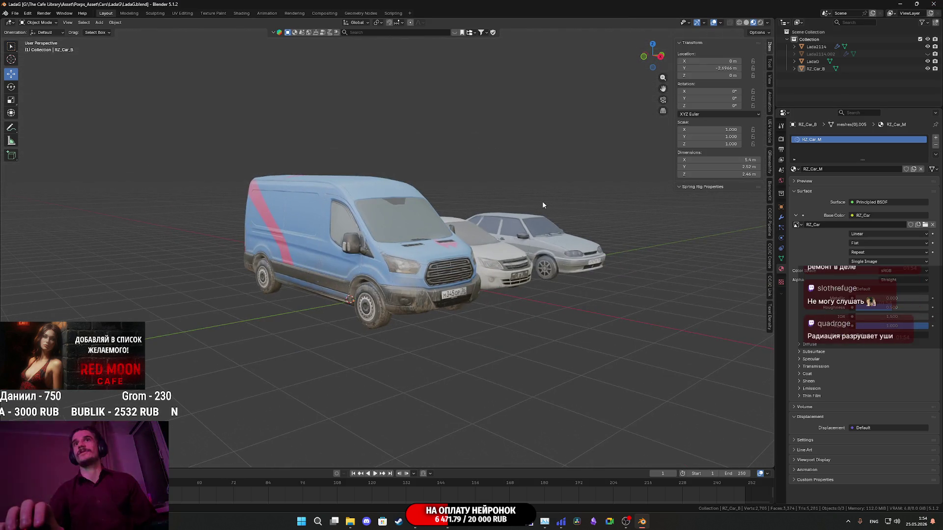
Switch Blender's viewport to Solid shading, select the RZ_Car_B van, and return to Twitch.
{"action": "scroll", "coordinate": [373, 246], "scroll_direction": "up", "scroll_amount": 2}
{"action": "key", "text": "z"}
{"action": "left_click", "coordinate": [445, 252]}
{"action": "left_click_drag", "start_coordinate": [445, 252], "coordinate": [446, 253]}
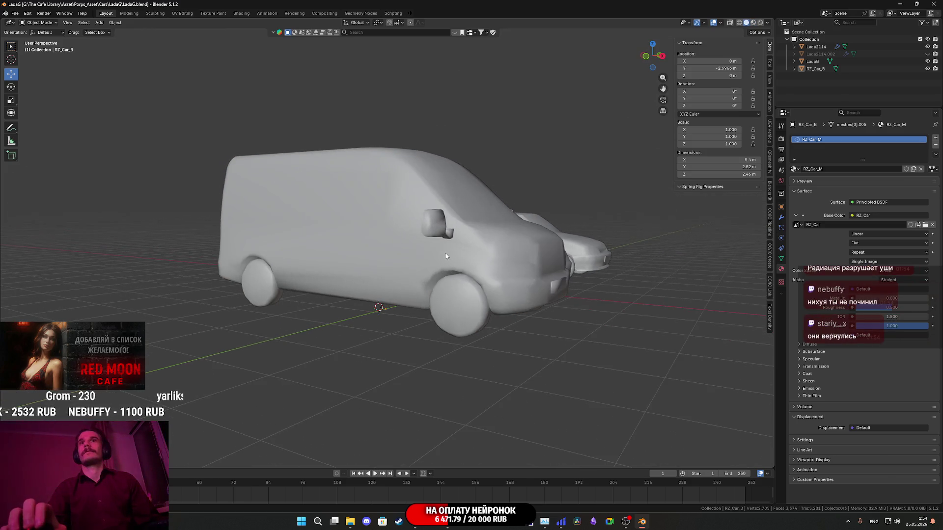
{"action": "left_click", "coordinate": [446, 252]}
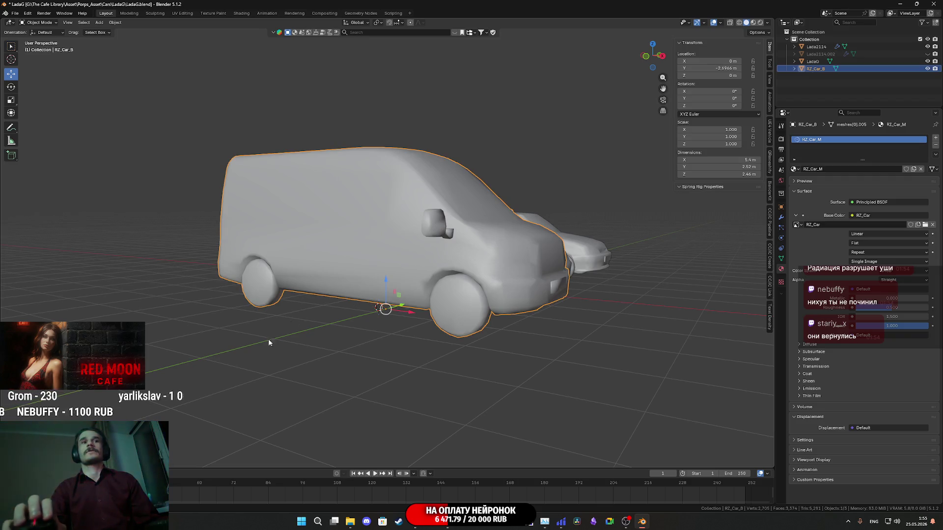
{"action": "key", "text": "alt+Tab"}
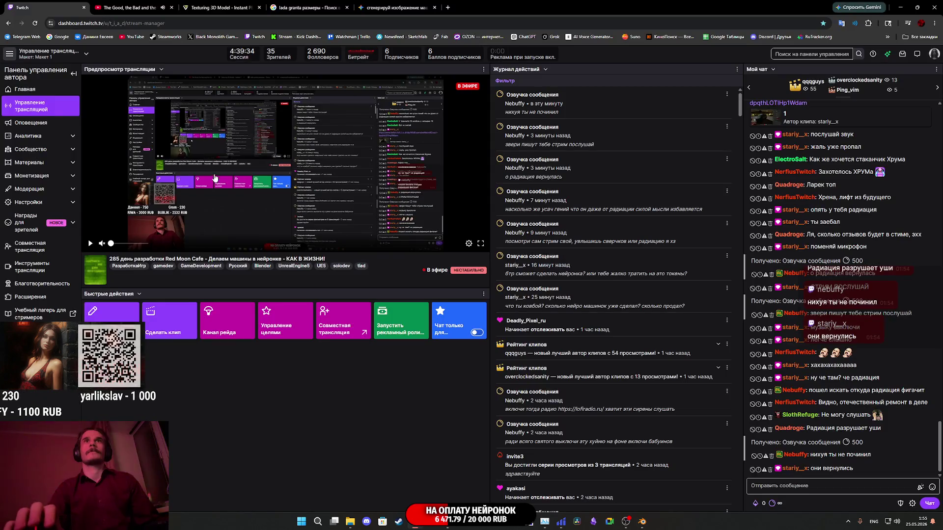
Play the Stream Manager preview for about a minute, then pause it.
{"action": "left_click", "coordinate": [89, 244]}
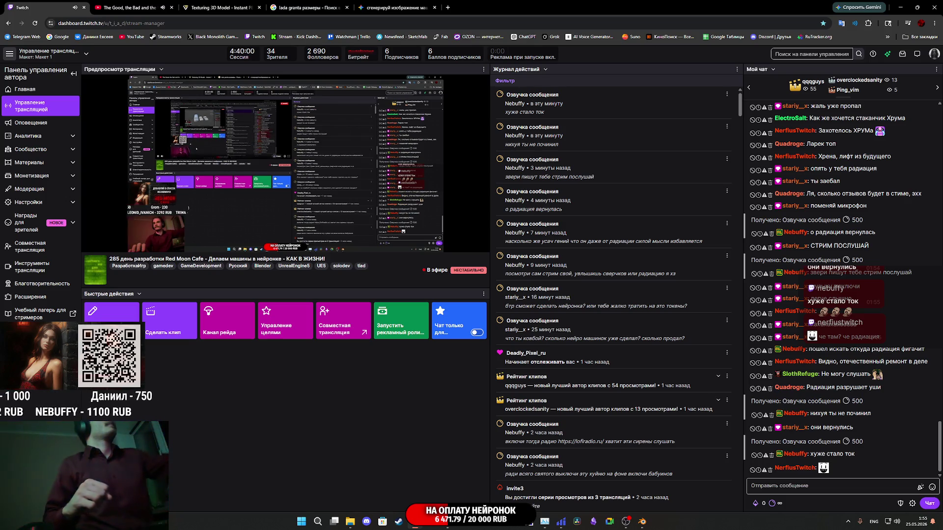
{"action": "mouse_move", "coordinate": [227, 187]}
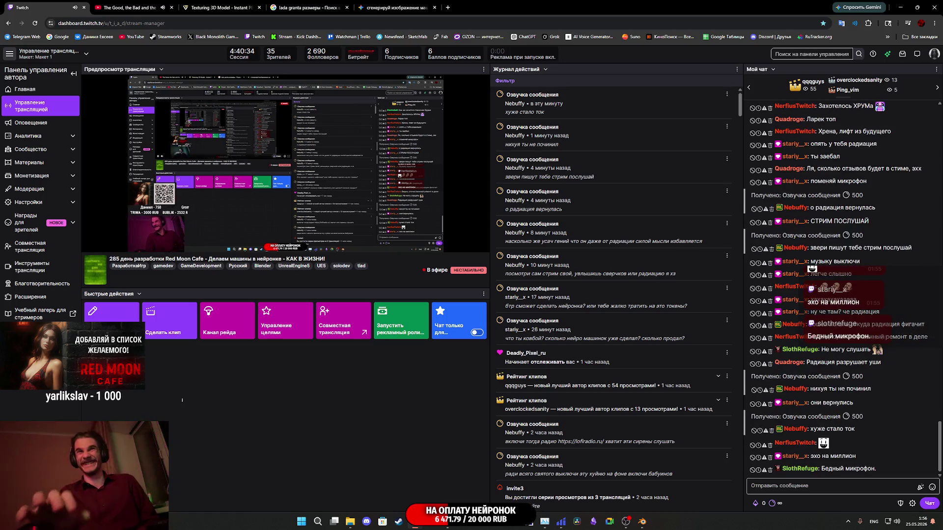
{"action": "mouse_move", "coordinate": [100, 246]}
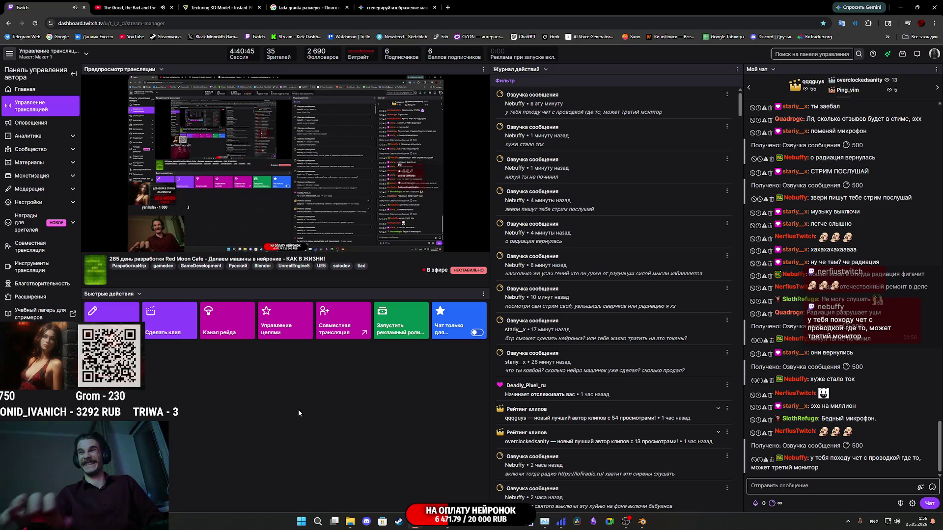
{"action": "left_click", "coordinate": [91, 243]}
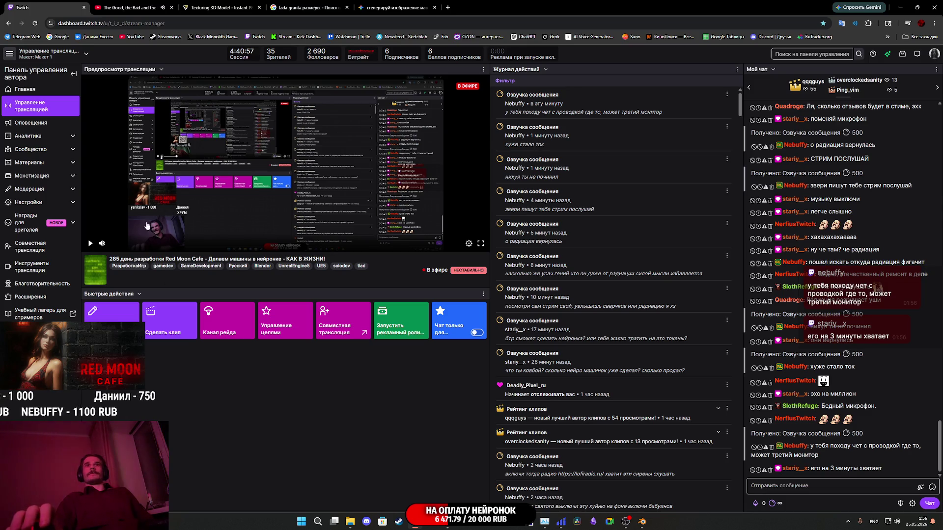
Resume the stream preview, pause it again, and go back to Blender.
{"action": "left_click", "coordinate": [90, 244]}
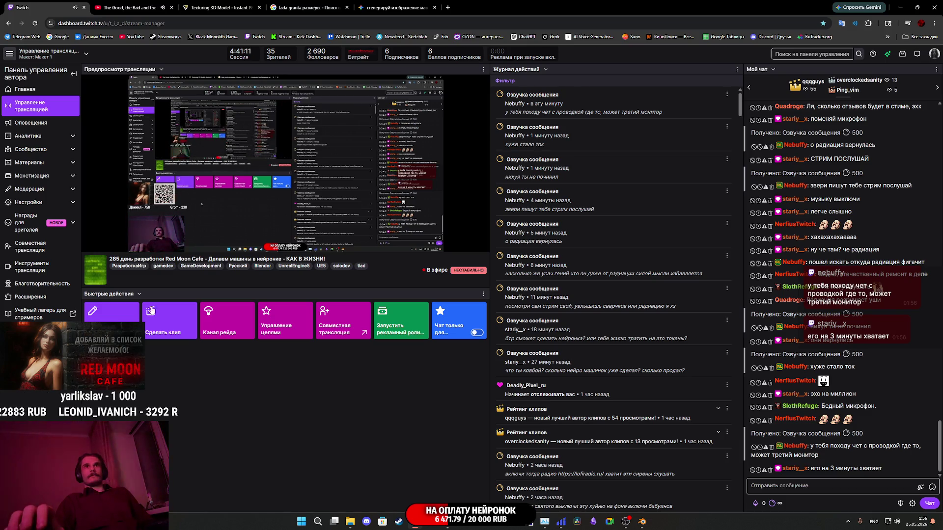
{"action": "mouse_move", "coordinate": [88, 249]}
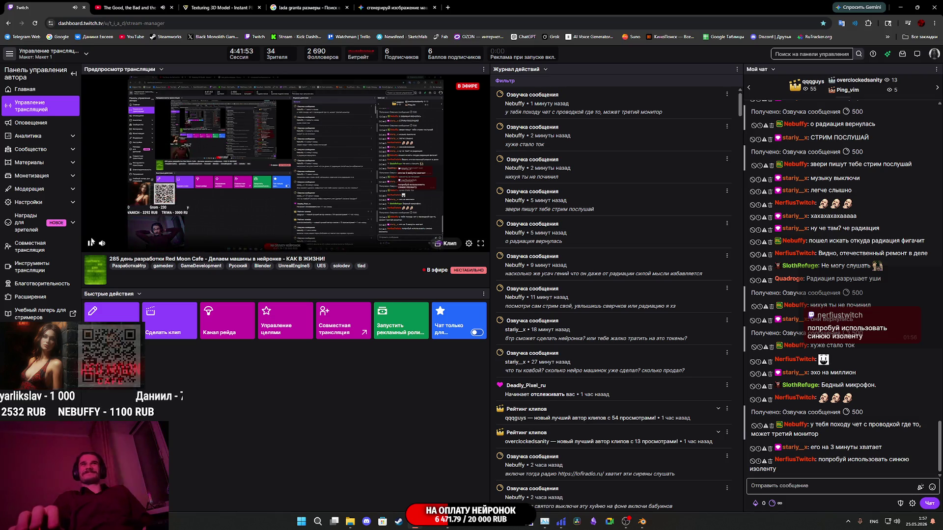
{"action": "left_click", "coordinate": [125, 202]}
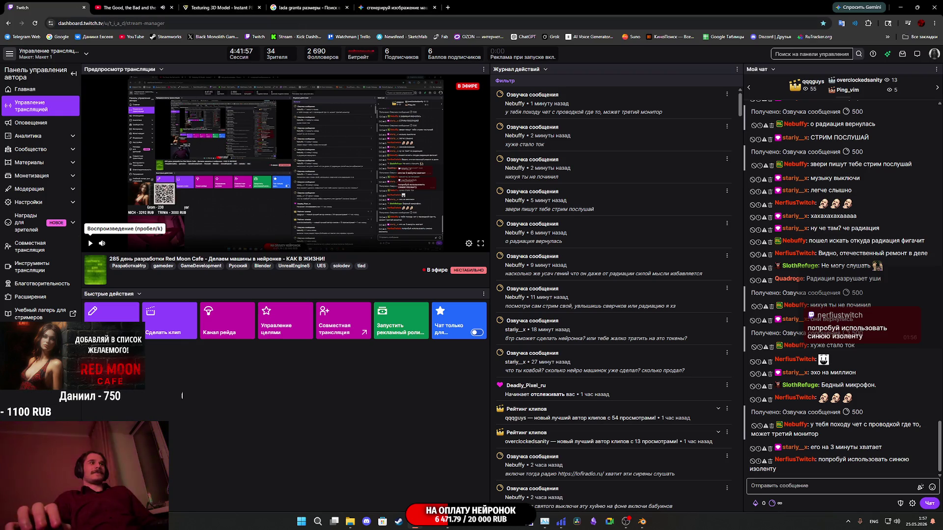
{"action": "key", "text": "alt+Tab"}
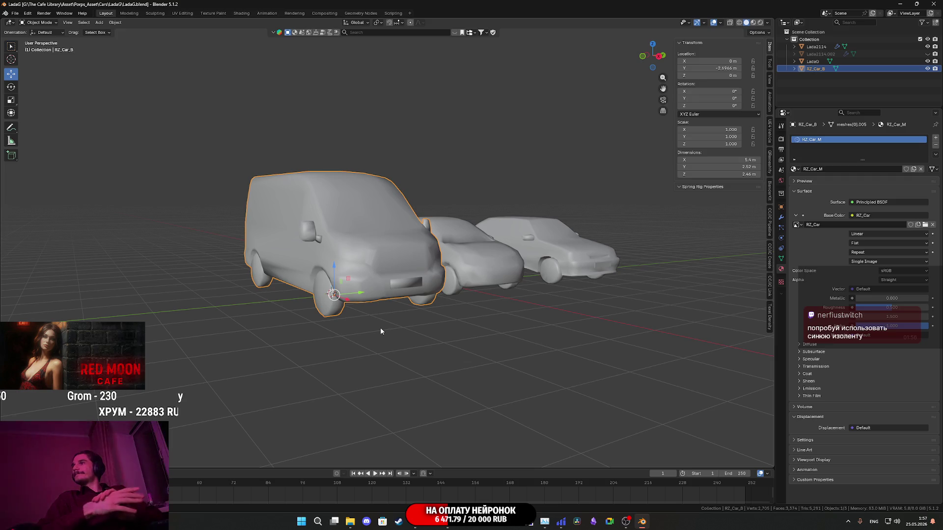
Toggle the van into and out of Edit Mode, then apply Shade Flat to it.
{"action": "mouse_move", "coordinate": [450, 340]}
{"action": "left_mouse_down"}
{"action": "mouse_move", "coordinate": [457, 325]}
{"action": "mouse_move", "coordinate": [370, 325]}
{"action": "mouse_move", "coordinate": [396, 315]}
{"action": "left_mouse_up"}
{"action": "key", "text": "Tab"}
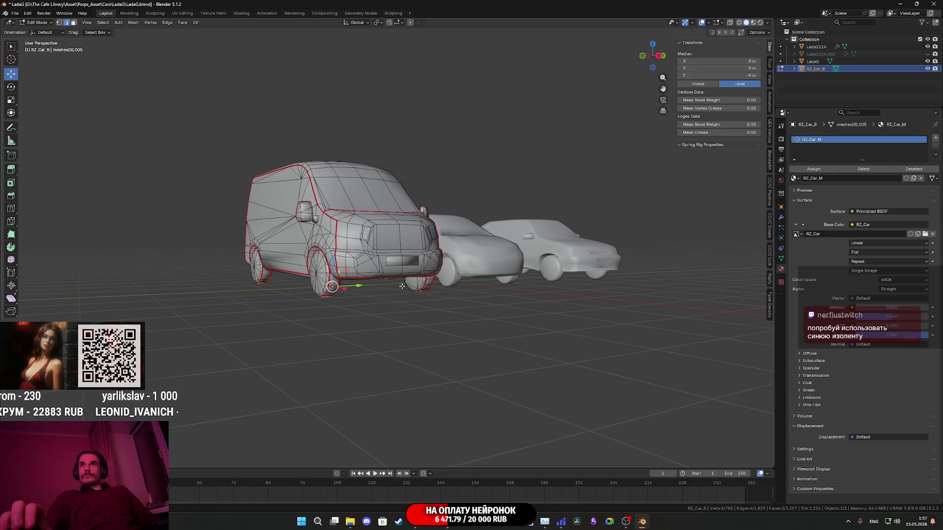
{"action": "scroll", "coordinate": [402, 286], "scroll_direction": "up", "scroll_amount": 4}
{"action": "key", "text": "Tab"}
{"action": "left_click_drag", "start_coordinate": [422, 290], "coordinate": [446, 281]}
{"action": "scroll", "coordinate": [446, 281], "scroll_direction": "up", "scroll_amount": 4}
{"action": "right_click", "coordinate": [446, 280]}
{"action": "left_click", "coordinate": [439, 284]}
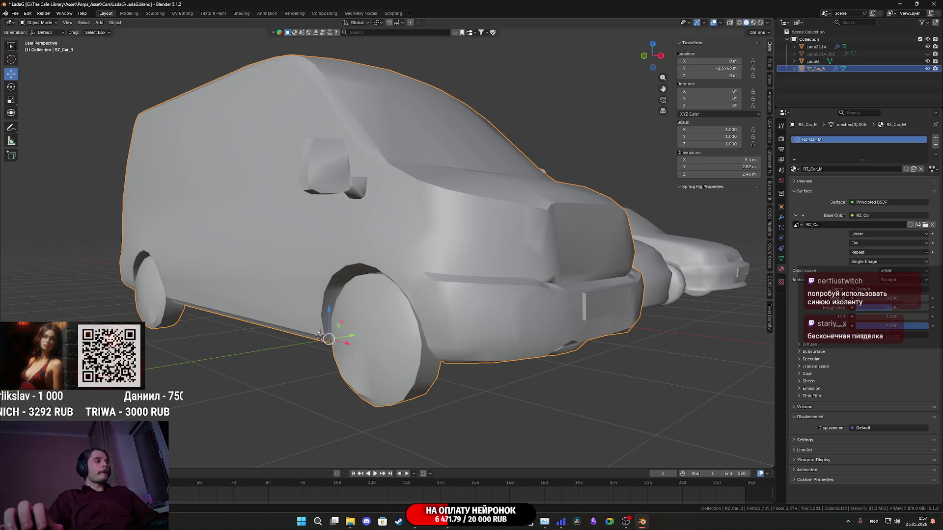
Inspect the van's faceted shading from low angles, then apply Shade Smooth.
{"action": "mouse_move", "coordinate": [393, 289]}
{"action": "left_mouse_down"}
{"action": "mouse_move", "coordinate": [394, 317]}
{"action": "mouse_move", "coordinate": [358, 347]}
{"action": "left_mouse_up"}
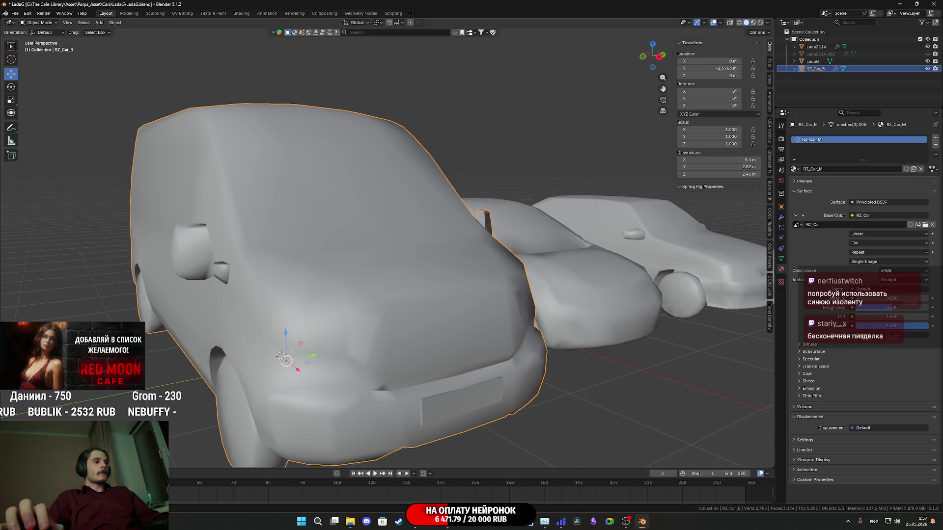
{"action": "mouse_move", "coordinate": [308, 362]}
{"action": "left_mouse_down"}
{"action": "mouse_move", "coordinate": [367, 329]}
{"action": "mouse_move", "coordinate": [341, 341]}
{"action": "left_mouse_up"}
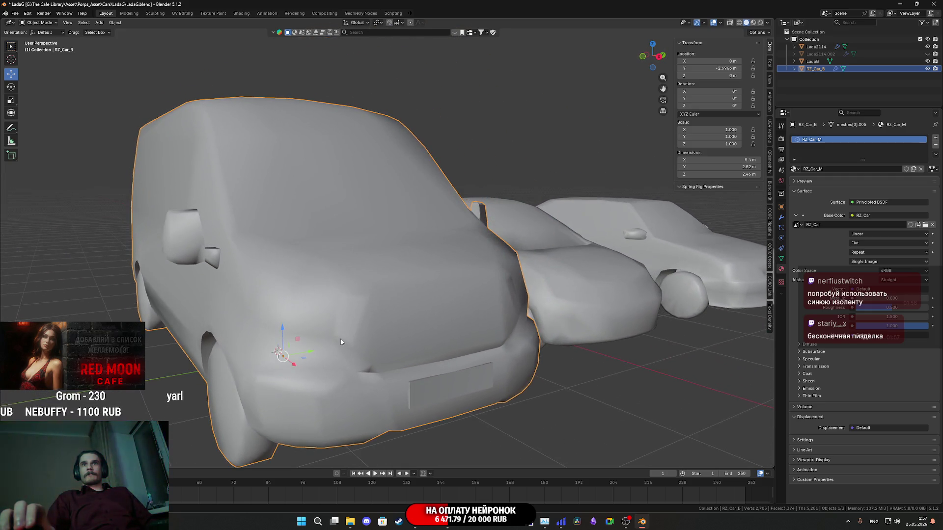
{"action": "scroll", "coordinate": [370, 355], "scroll_direction": "down", "scroll_amount": 3}
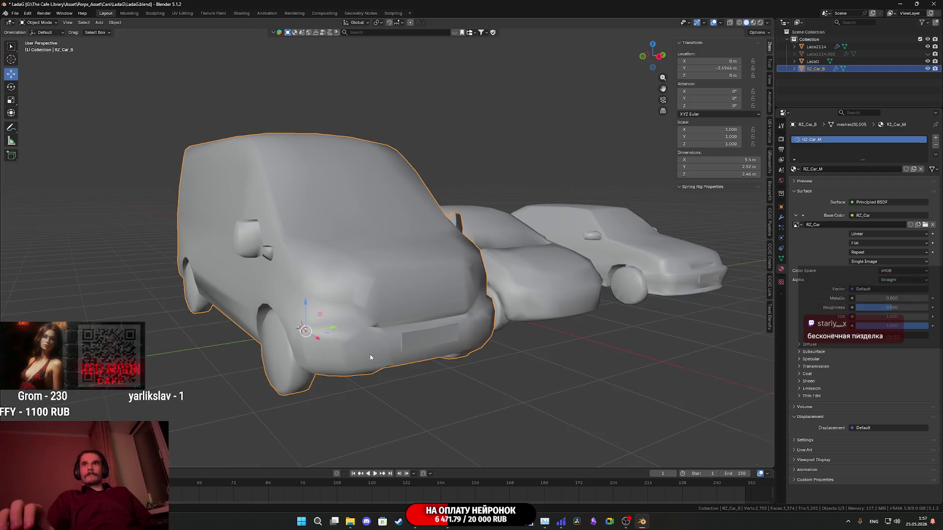
{"action": "key", "text": "Tab"}
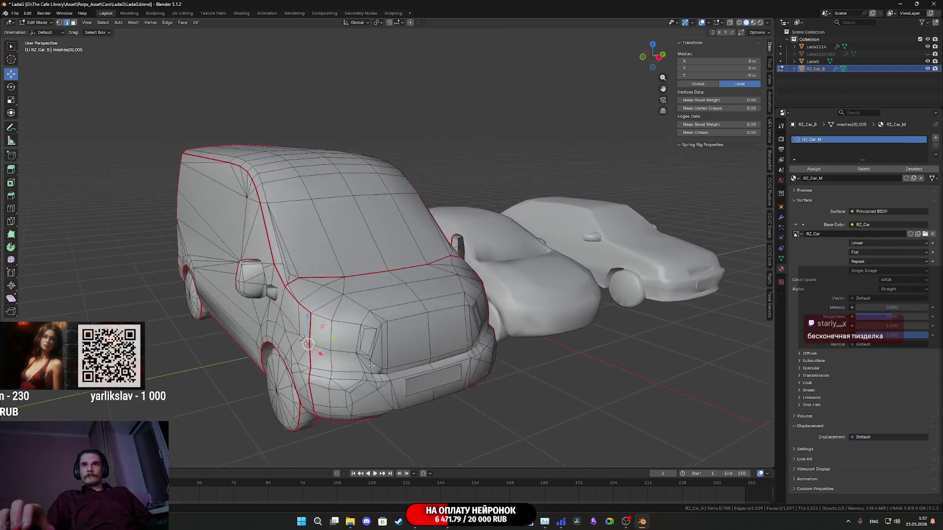
{"action": "key", "text": "Tab"}
{"action": "mouse_move", "coordinate": [373, 366]}
{"action": "left_mouse_down"}
{"action": "mouse_move", "coordinate": [347, 351]}
{"action": "mouse_move", "coordinate": [330, 358]}
{"action": "mouse_move", "coordinate": [366, 360]}
{"action": "mouse_move", "coordinate": [362, 378]}
{"action": "left_mouse_up"}
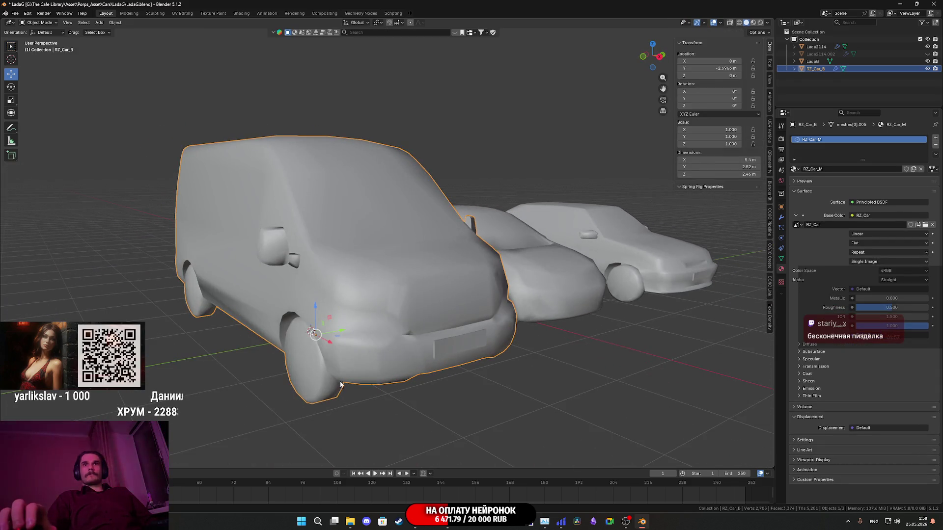
{"action": "right_click", "coordinate": [365, 355]}
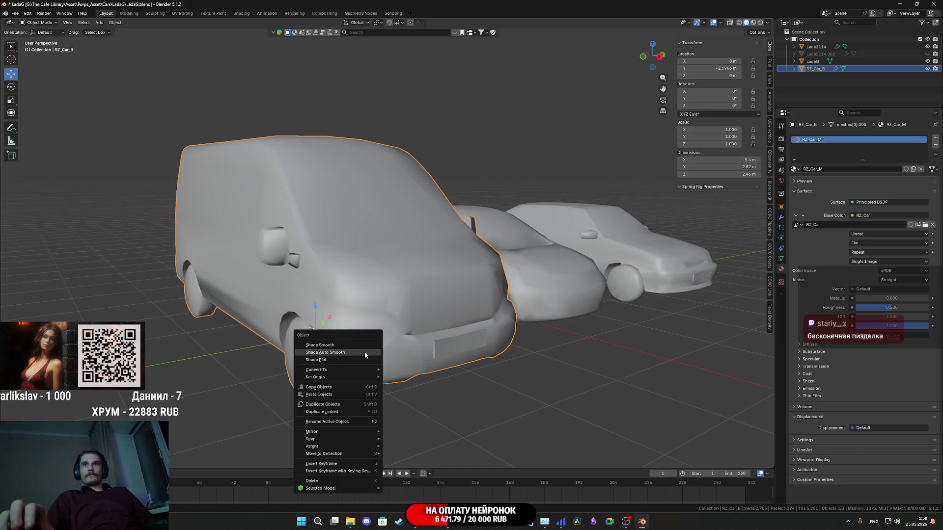
{"action": "left_click", "coordinate": [339, 345]}
In Edit Mode, move the vertices near the front wheel arch, then open UV Editing.
{"action": "mouse_move", "coordinate": [355, 350]}
{"action": "left_mouse_down"}
{"action": "mouse_move", "coordinate": [299, 352]}
{"action": "mouse_move", "coordinate": [386, 342]}
{"action": "left_mouse_up"}
{"action": "key", "text": "Tab"}
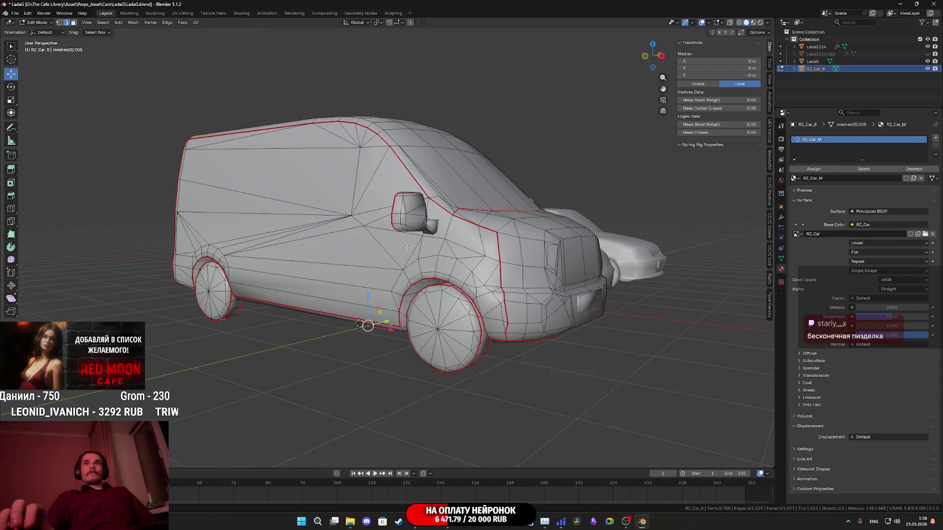
{"action": "left_click_drag", "start_coordinate": [423, 226], "coordinate": [429, 196]}
{"action": "scroll", "coordinate": [429, 216], "scroll_direction": "up", "scroll_amount": 4}
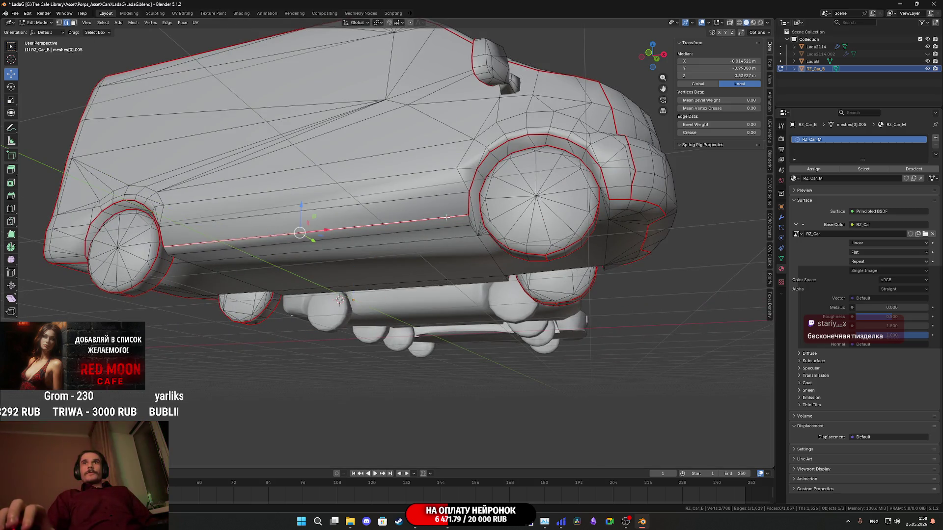
{"action": "left_click_drag", "start_coordinate": [446, 217], "coordinate": [438, 222]}
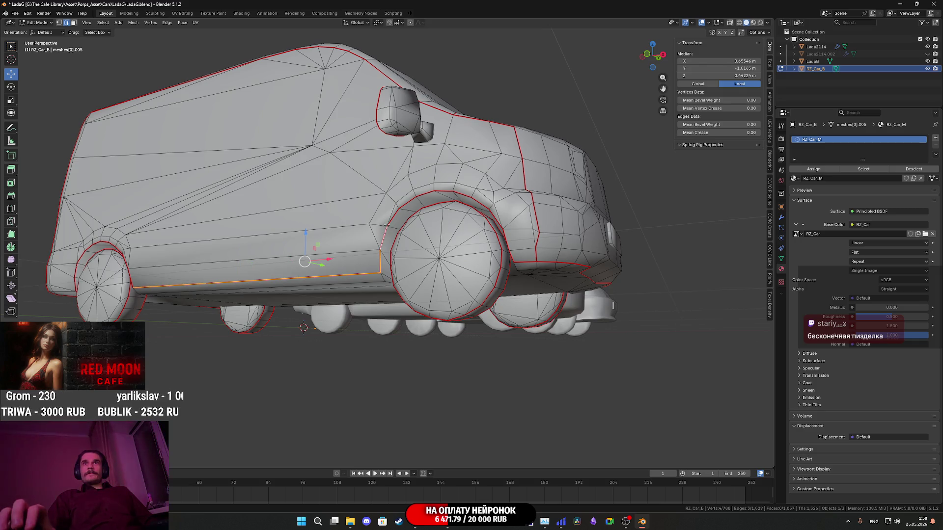
{"action": "left_click_drag", "start_coordinate": [400, 214], "coordinate": [402, 208]}
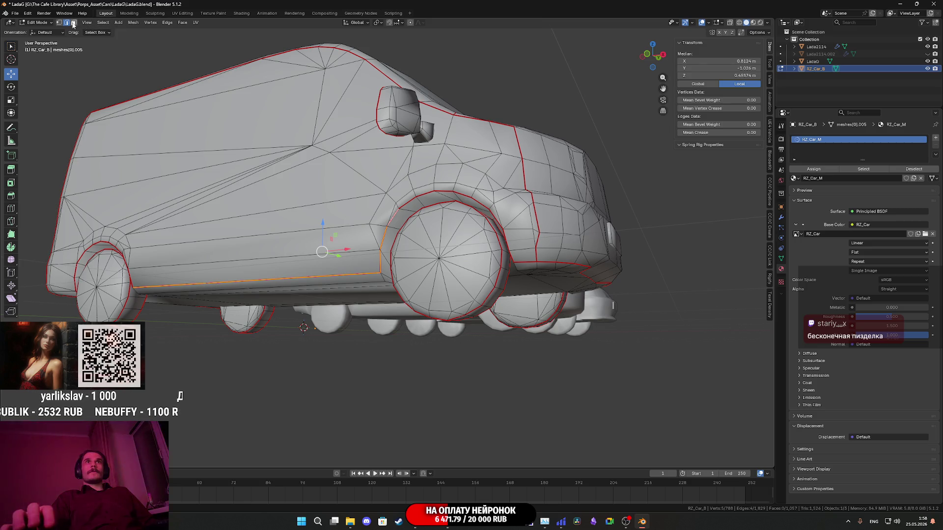
{"action": "left_click", "coordinate": [182, 13]}
Select the van's linked front wheel-arch island and frame it in the viewport.
{"action": "scroll", "coordinate": [248, 258], "scroll_direction": "down", "scroll_amount": 5}
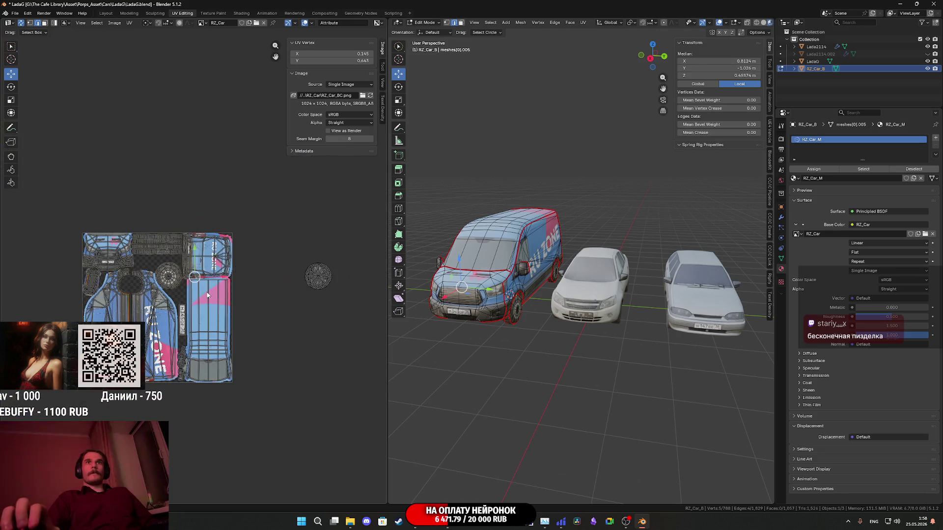
{"action": "scroll", "coordinate": [236, 246], "scroll_direction": "up", "scroll_amount": 8}
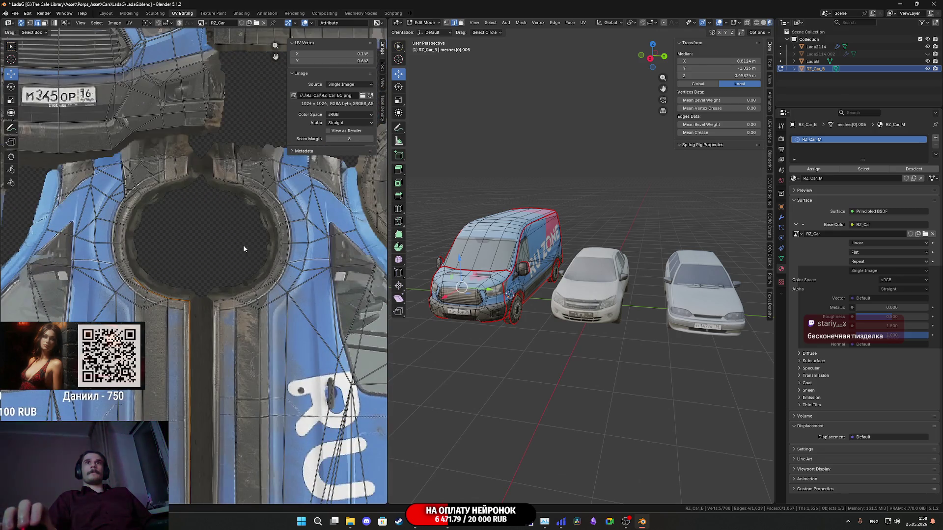
{"action": "scroll", "coordinate": [557, 313], "scroll_direction": "up", "scroll_amount": 3}
{"action": "scroll", "coordinate": [309, 325], "scroll_direction": "down", "scroll_amount": 4}
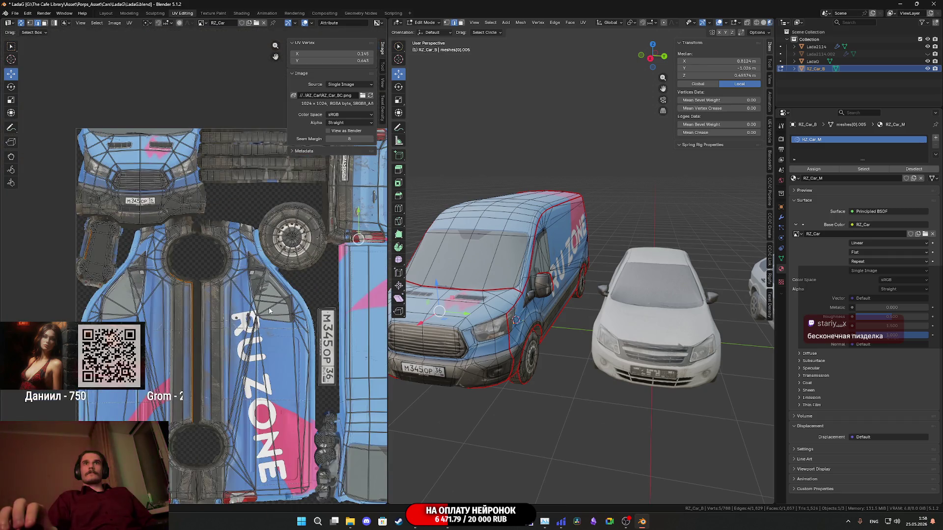
{"action": "scroll", "coordinate": [309, 324], "scroll_direction": "up", "scroll_amount": 8}
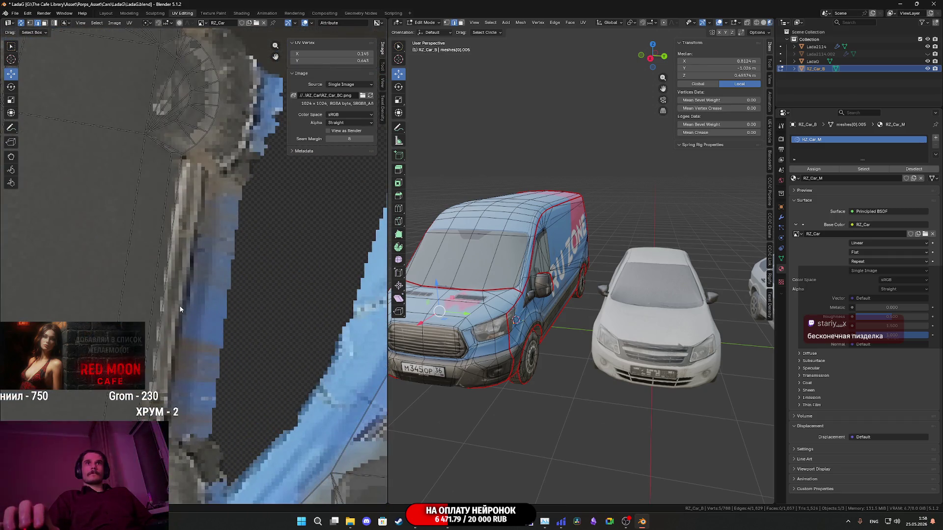
{"action": "scroll", "coordinate": [180, 309], "scroll_direction": "down", "scroll_amount": 2}
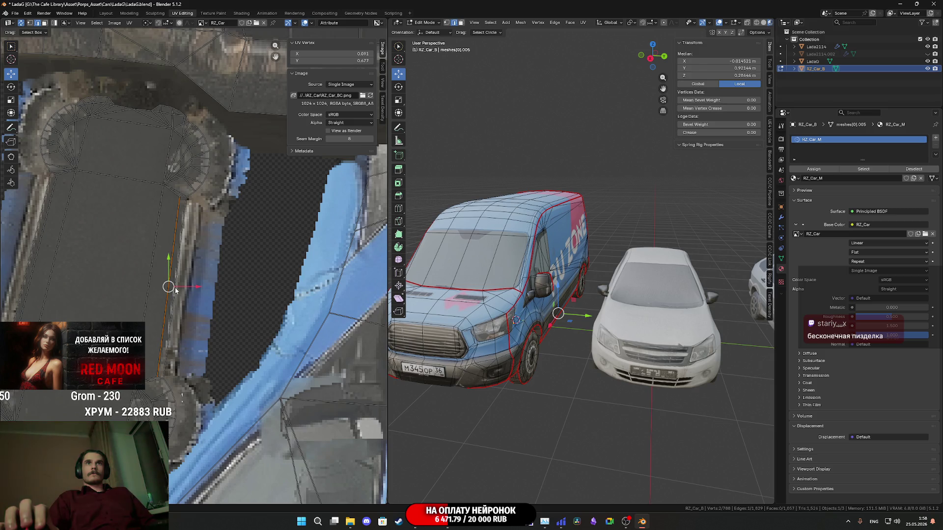
{"action": "scroll", "coordinate": [188, 205], "scroll_direction": "up", "scroll_amount": 5}
{"action": "scroll", "coordinate": [188, 277], "scroll_direction": "down", "scroll_amount": 2}
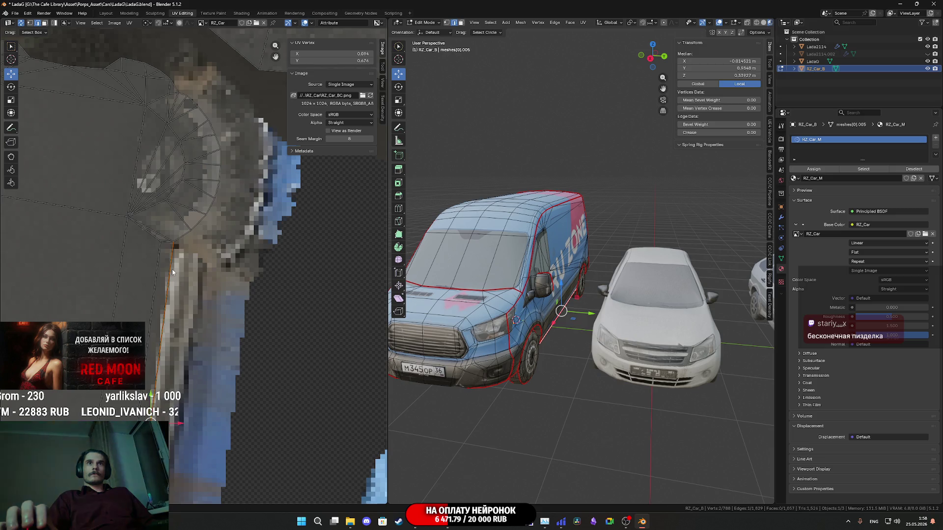
{"action": "key", "text": "l"}
{"action": "scroll", "coordinate": [219, 265], "scroll_direction": "down", "scroll_amount": 4}
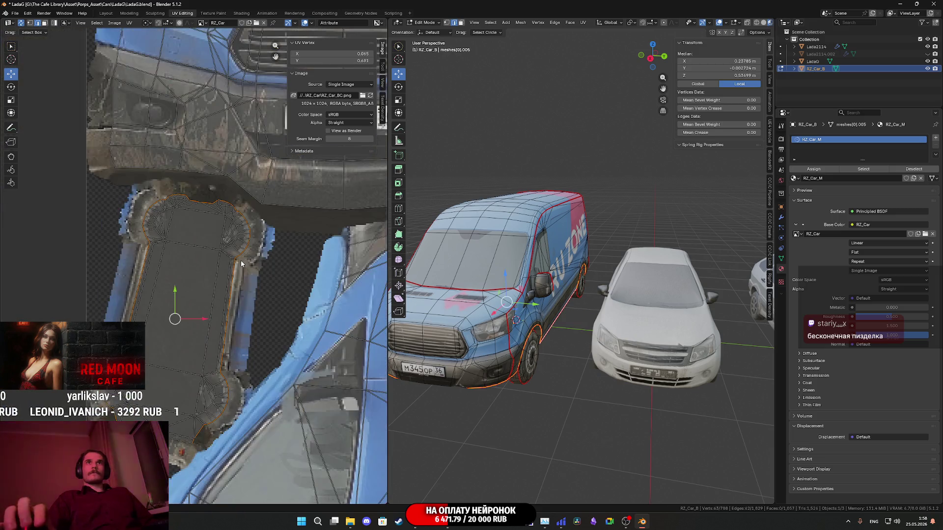
{"action": "scroll", "coordinate": [219, 265], "scroll_direction": "up", "scroll_amount": 4}
{"action": "scroll", "coordinate": [219, 337], "scroll_direction": "up", "scroll_amount": 5}
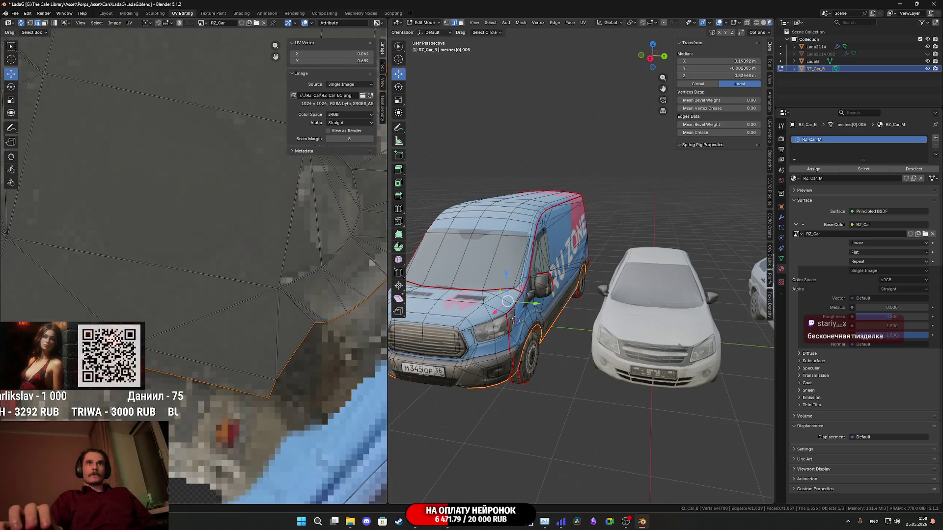
{"action": "key", "text": "KP_Decimal"}
Mark the wheel-arch edges as sharp and return to Object Mode.
{"action": "key", "text": "ctrl+e"}
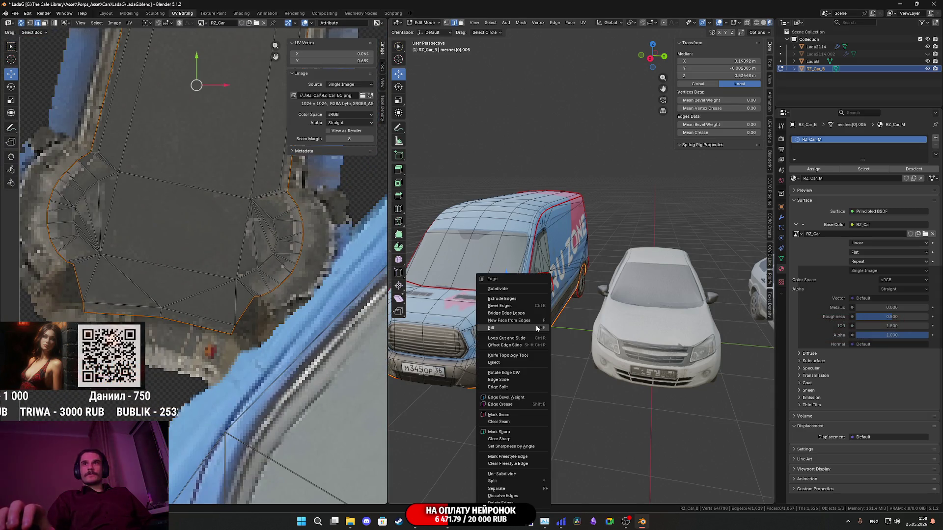
{"action": "left_click", "coordinate": [502, 432]}
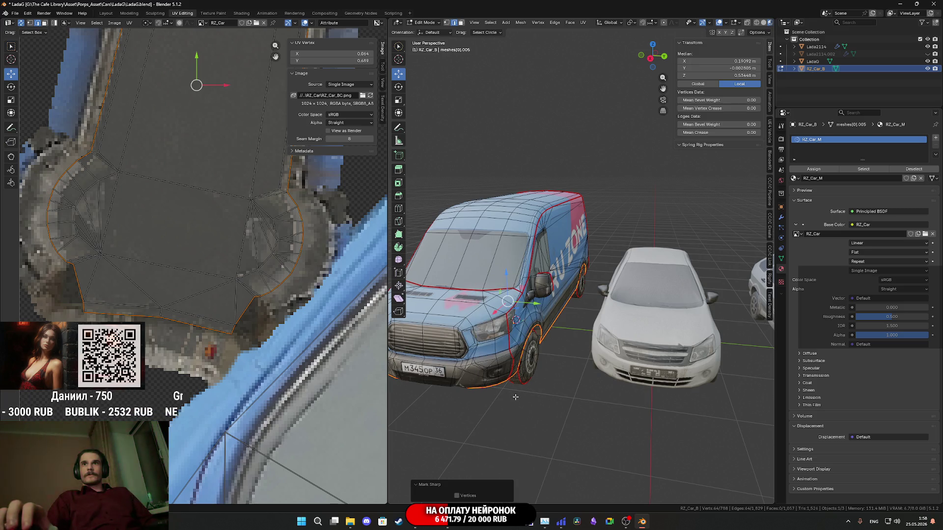
{"action": "key", "text": "ctrl+e"}
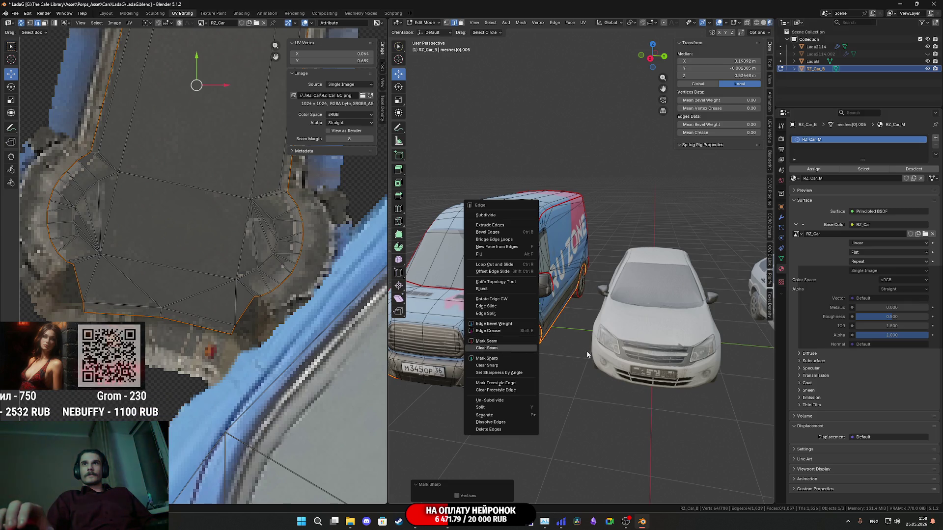
{"action": "key", "text": "Tab"}
{"action": "scroll", "coordinate": [530, 319], "scroll_direction": "up", "scroll_amount": 2}
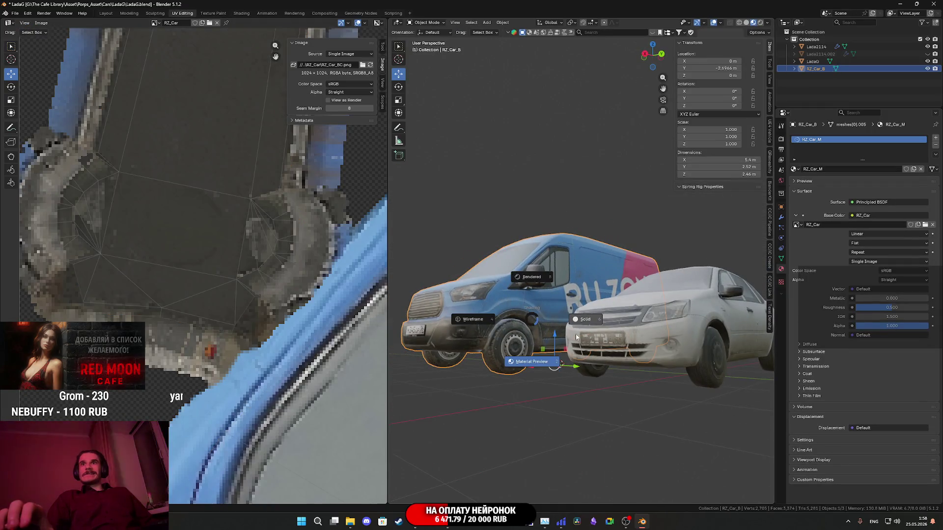
Switch to plain solid shading and orbit to view the cars from below.
{"action": "key", "text": "z"}
{"action": "scroll", "coordinate": [525, 344], "scroll_direction": "up", "scroll_amount": 3}
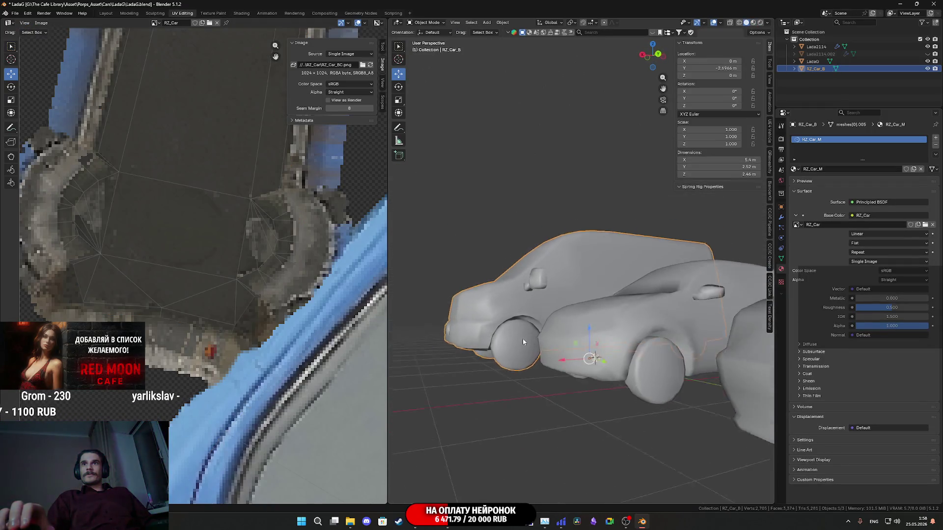
{"action": "scroll", "coordinate": [532, 334], "scroll_direction": "up", "scroll_amount": 3}
{"action": "mouse_move", "coordinate": [532, 334]}
{"action": "left_mouse_down"}
{"action": "mouse_move", "coordinate": [570, 314]}
{"action": "mouse_move", "coordinate": [562, 330]}
{"action": "mouse_move", "coordinate": [626, 367]}
{"action": "mouse_move", "coordinate": [600, 383]}
{"action": "mouse_move", "coordinate": [620, 361]}
{"action": "mouse_move", "coordinate": [649, 360]}
{"action": "mouse_move", "coordinate": [508, 361]}
{"action": "mouse_move", "coordinate": [565, 356]}
{"action": "mouse_move", "coordinate": [566, 385]}
{"action": "mouse_move", "coordinate": [537, 356]}
{"action": "mouse_move", "coordinate": [465, 354]}
{"action": "mouse_move", "coordinate": [467, 326]}
{"action": "mouse_move", "coordinate": [516, 338]}
{"action": "mouse_move", "coordinate": [535, 319]}
{"action": "mouse_move", "coordinate": [544, 361]}
{"action": "mouse_move", "coordinate": [633, 400]}
{"action": "left_mouse_up"}
In Edit Mode, select the front number-plate panel's four edges and mark them sharp.
{"action": "key", "text": "Tab"}
{"action": "left_click", "coordinate": [637, 471]}
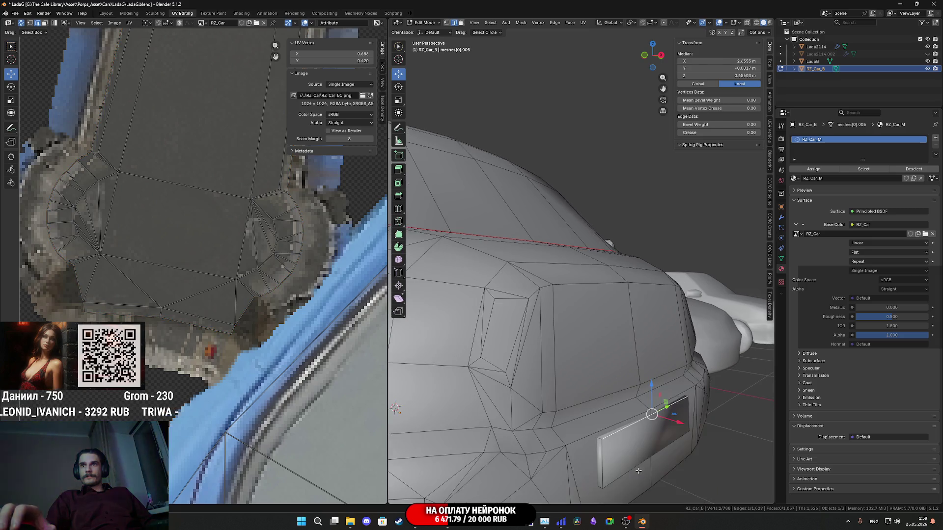
{"action": "left_click", "coordinate": [606, 455], "text": "shift"}
{"action": "mouse_move", "coordinate": [607, 456]}
{"action": "left_mouse_down"}
{"action": "mouse_move", "coordinate": [566, 412]}
{"action": "mouse_move", "coordinate": [579, 421]}
{"action": "left_mouse_up"}
{"action": "left_click", "coordinate": [559, 409], "text": "shift"}
{"action": "left_click", "coordinate": [634, 407], "text": "shift"}
{"action": "right_click", "coordinate": [635, 406]}
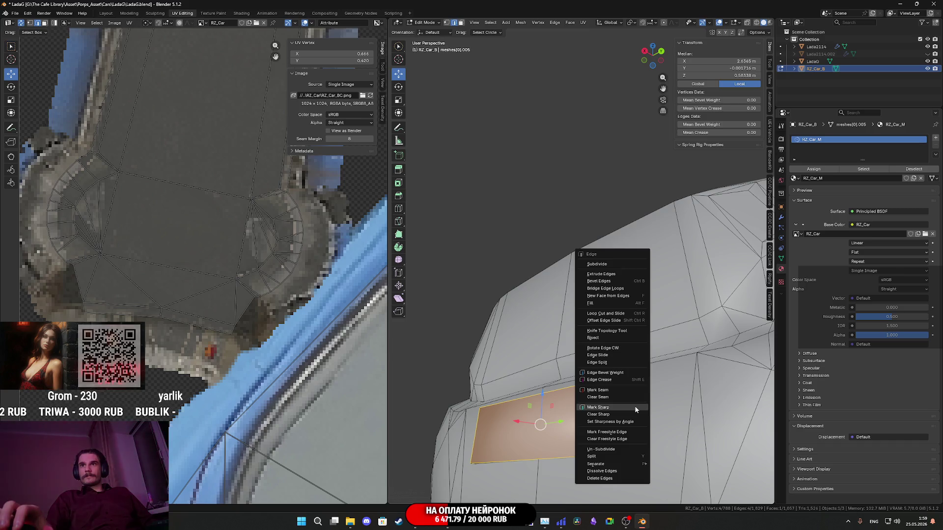
{"action": "left_click", "coordinate": [634, 406]}
Zoom in on the plate panel and start a new edge selection.
{"action": "scroll", "coordinate": [635, 407], "scroll_direction": "down", "scroll_amount": 5}
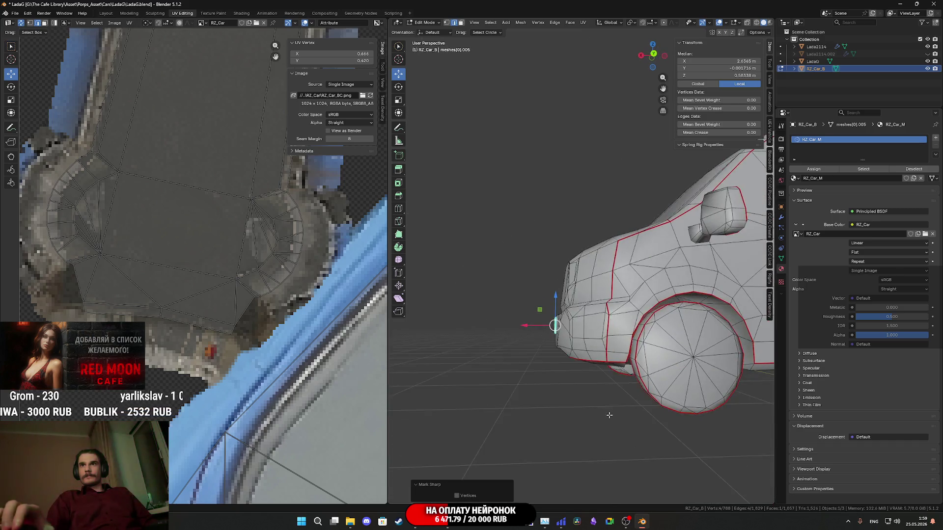
{"action": "scroll", "coordinate": [468, 379], "scroll_direction": "up", "scroll_amount": 8}
{"action": "scroll", "coordinate": [468, 379], "scroll_direction": "down", "scroll_amount": 5}
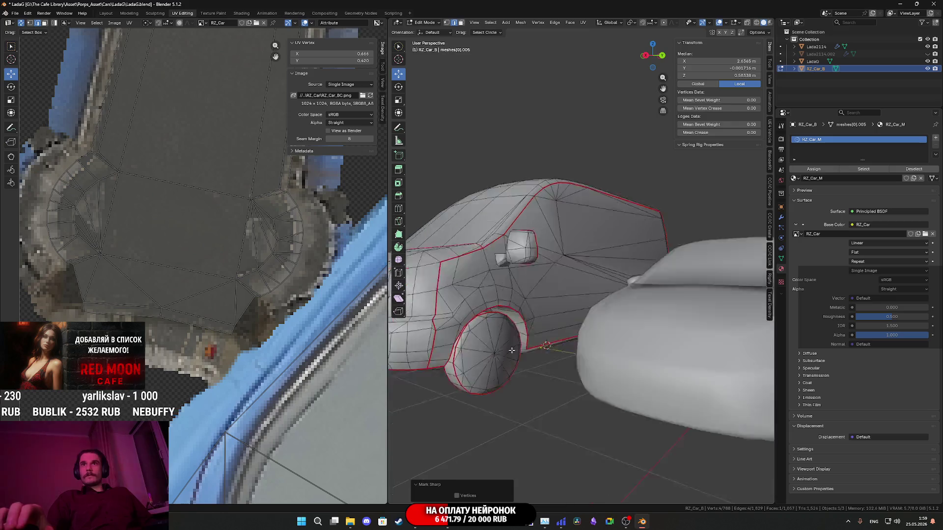
{"action": "scroll", "coordinate": [542, 351], "scroll_direction": "up", "scroll_amount": 8}
{"action": "scroll", "coordinate": [542, 352], "scroll_direction": "down", "scroll_amount": 5}
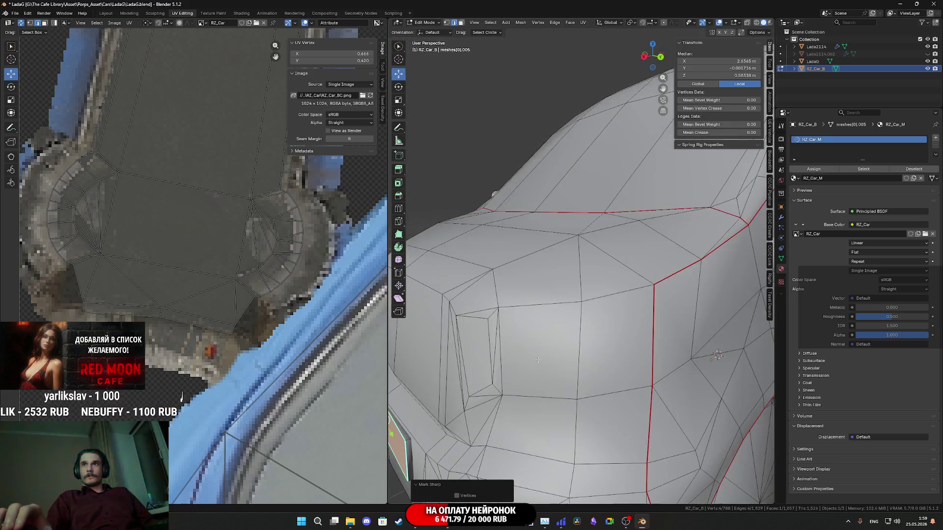
{"action": "scroll", "coordinate": [534, 336], "scroll_direction": "up", "scroll_amount": 2}
{"action": "left_click", "coordinate": [527, 323]}
{"action": "scroll", "coordinate": [528, 323], "scroll_direction": "down", "scroll_amount": 5}
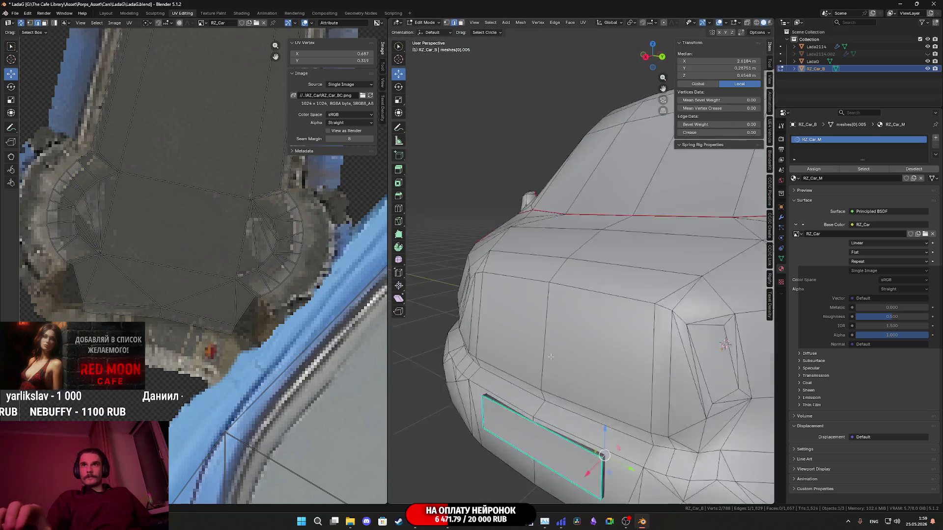
Add a second front panel edge and mark both selected edges sharp.
{"action": "scroll", "coordinate": [505, 374], "scroll_direction": "up", "scroll_amount": 6}
{"action": "scroll", "coordinate": [504, 375], "scroll_direction": "up", "scroll_amount": 5}
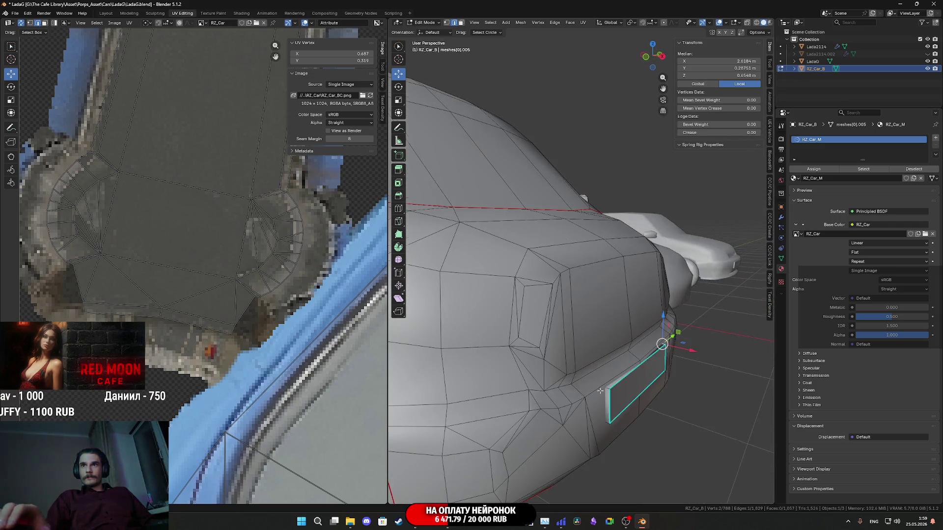
{"action": "left_click", "coordinate": [638, 390], "text": "shift"}
{"action": "left_click_drag", "start_coordinate": [639, 389], "coordinate": [600, 224]}
{"action": "scroll", "coordinate": [603, 248], "scroll_direction": "down", "scroll_amount": 5}
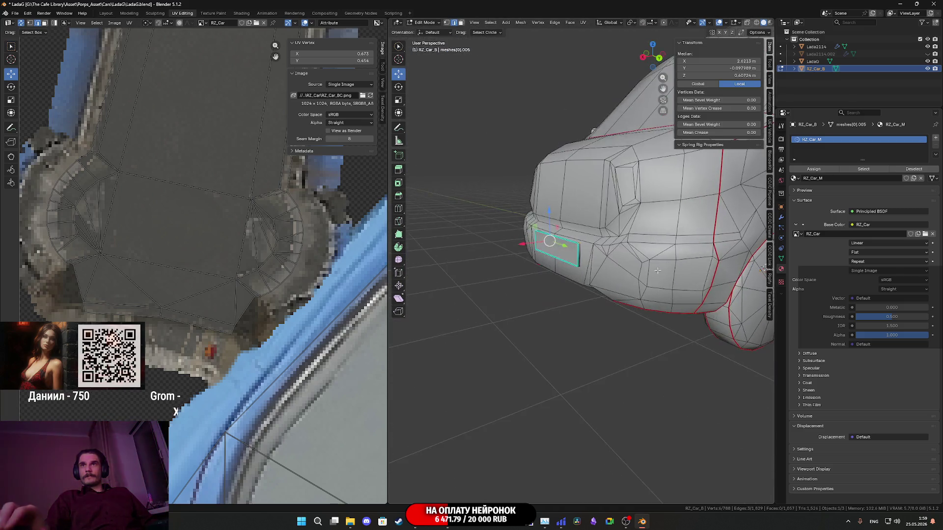
{"action": "scroll", "coordinate": [604, 250], "scroll_direction": "up", "scroll_amount": 6}
{"action": "right_click", "coordinate": [576, 289]}
{"action": "left_click", "coordinate": [578, 290]}
{"action": "scroll", "coordinate": [580, 275], "scroll_direction": "down", "scroll_amount": 6}
{"action": "scroll", "coordinate": [631, 282], "scroll_direction": "up", "scroll_amount": 2}
Select the rear number-plate panel's edges and mark them sharp.
{"action": "mouse_move", "coordinate": [631, 282]}
{"action": "left_mouse_down"}
{"action": "mouse_move", "coordinate": [598, 334]}
{"action": "mouse_move", "coordinate": [662, 352]}
{"action": "left_mouse_up"}
{"action": "scroll", "coordinate": [598, 330], "scroll_direction": "up", "scroll_amount": 3}
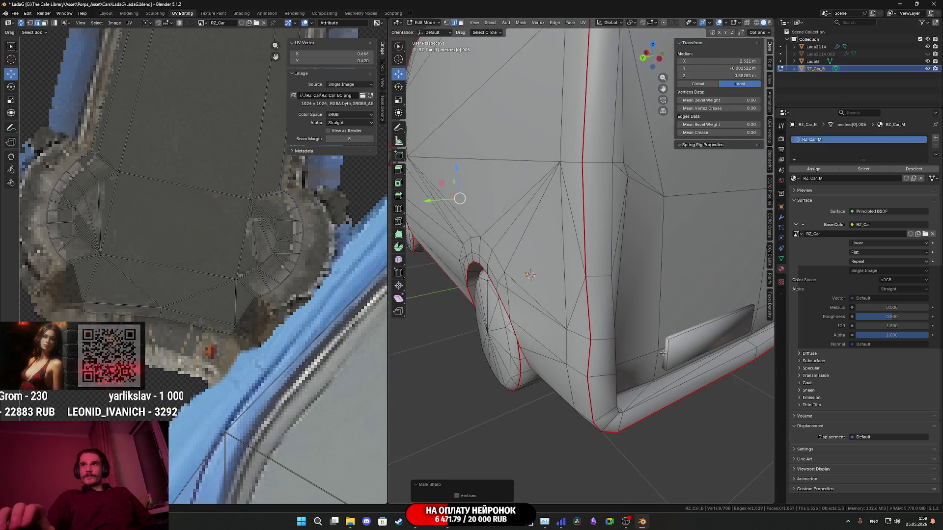
{"action": "left_click", "coordinate": [662, 353]}
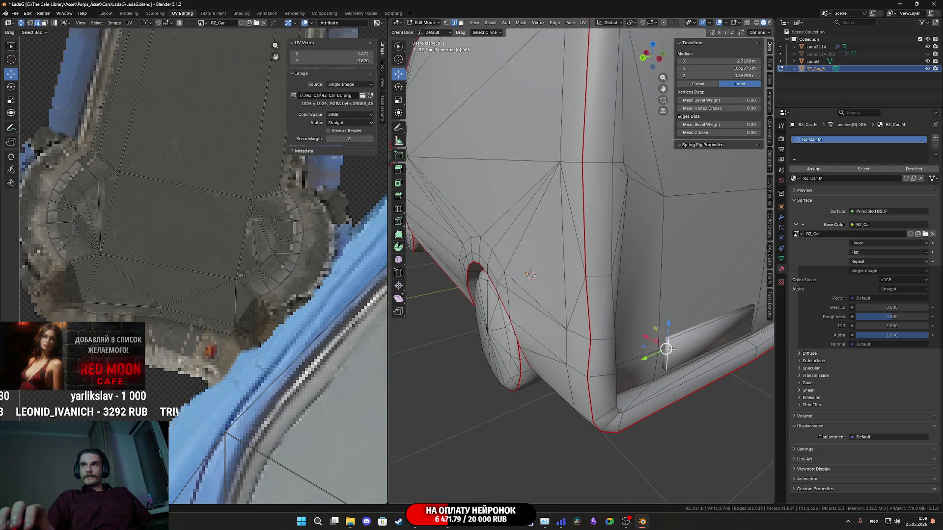
{"action": "mouse_move", "coordinate": [691, 337]}
{"action": "left_mouse_down"}
{"action": "mouse_move", "coordinate": [587, 278]}
{"action": "mouse_move", "coordinate": [614, 253]}
{"action": "left_mouse_up"}
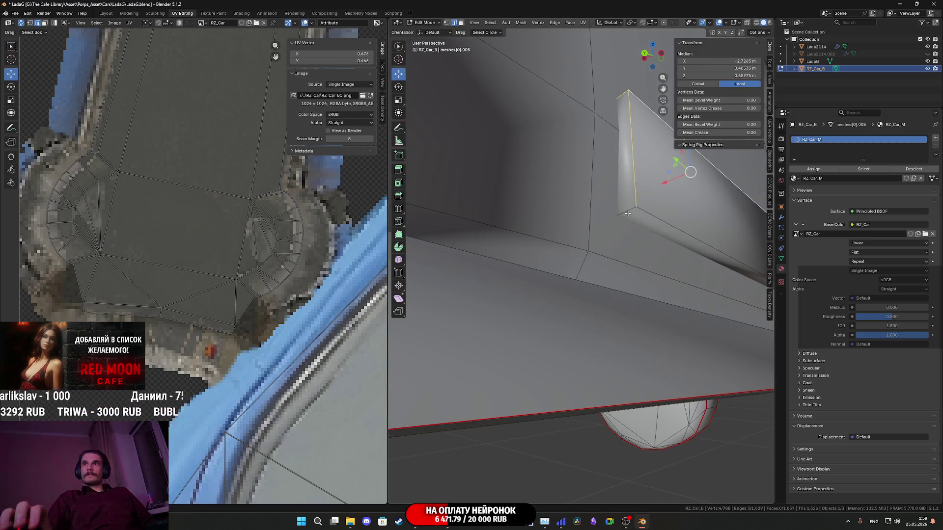
{"action": "left_click_drag", "start_coordinate": [694, 248], "coordinate": [609, 332]}
{"action": "scroll", "coordinate": [581, 345], "scroll_direction": "up", "scroll_amount": 3}
{"action": "left_click", "coordinate": [583, 343], "text": "shift"}
{"action": "left_click", "coordinate": [586, 445], "text": "shift"}
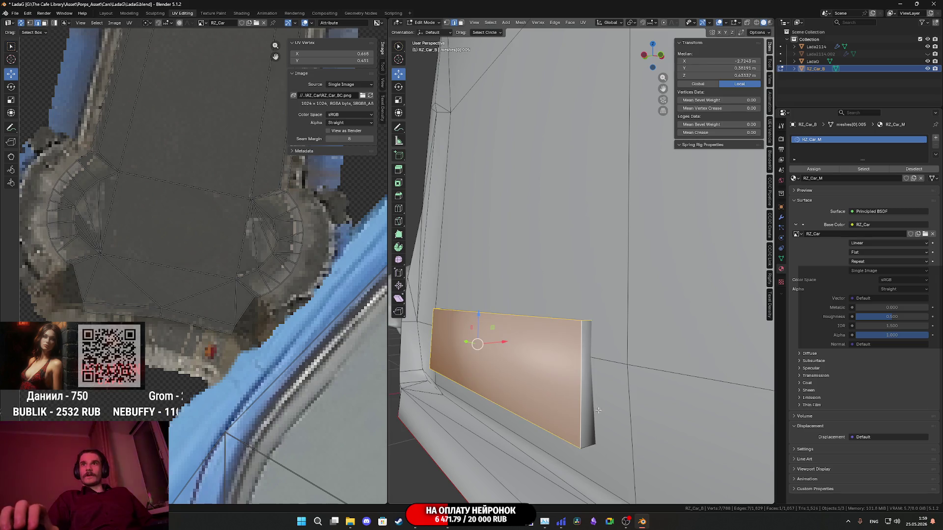
{"action": "key", "text": "ctrl+e"}
{"action": "left_click", "coordinate": [580, 433]}
{"action": "mouse_move", "coordinate": [580, 432]}
{"action": "left_mouse_down"}
{"action": "mouse_move", "coordinate": [666, 450]}
{"action": "mouse_move", "coordinate": [650, 405]}
{"action": "left_mouse_up"}
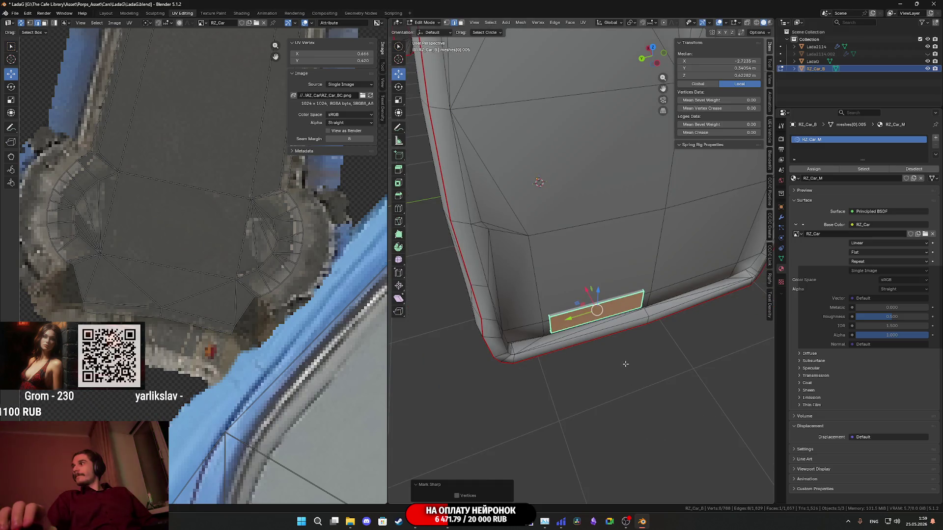
Switch between Object and Edit Mode to inspect the whole van from behind.
{"action": "key", "text": "Tab"}
{"action": "scroll", "coordinate": [625, 360], "scroll_direction": "down", "scroll_amount": 5}
{"action": "mouse_move", "coordinate": [635, 327]}
{"action": "left_mouse_down"}
{"action": "mouse_move", "coordinate": [682, 328]}
{"action": "mouse_move", "coordinate": [626, 315]}
{"action": "mouse_move", "coordinate": [563, 334]}
{"action": "left_mouse_up"}
{"action": "key", "text": "Tab"}
{"action": "scroll", "coordinate": [579, 332], "scroll_direction": "up", "scroll_amount": 4}
{"action": "scroll", "coordinate": [552, 322], "scroll_direction": "down", "scroll_amount": 3}
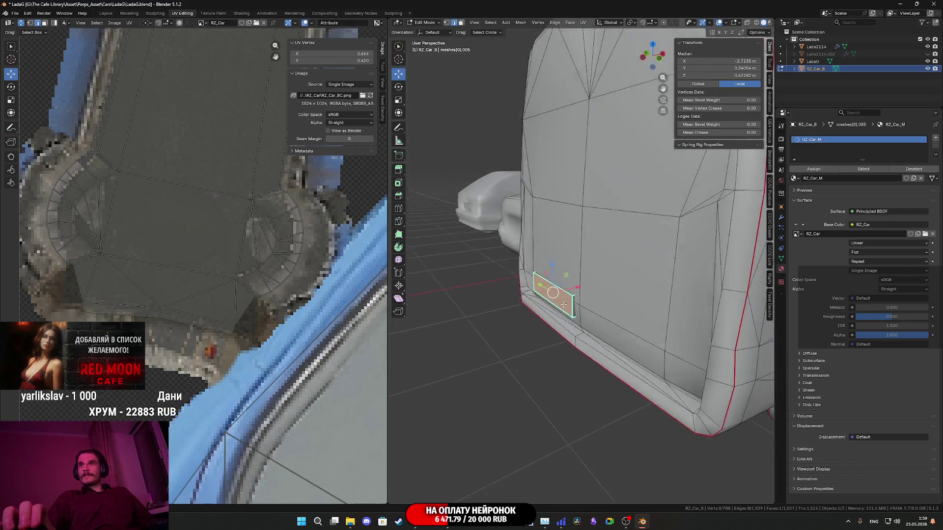
{"action": "key", "text": "Tab"}
{"action": "scroll", "coordinate": [618, 309], "scroll_direction": "down", "scroll_amount": 3}
{"action": "left_click_drag", "start_coordinate": [655, 311], "coordinate": [622, 314]}
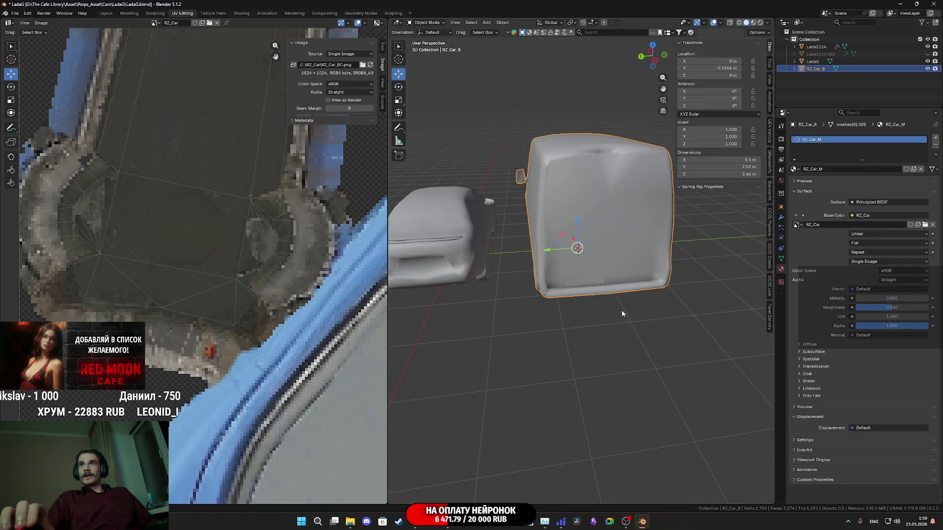
Select the rear corner edge loops, then return to Object Mode.
{"action": "key", "text": "Tab"}
{"action": "scroll", "coordinate": [589, 265], "scroll_direction": "up", "scroll_amount": 5}
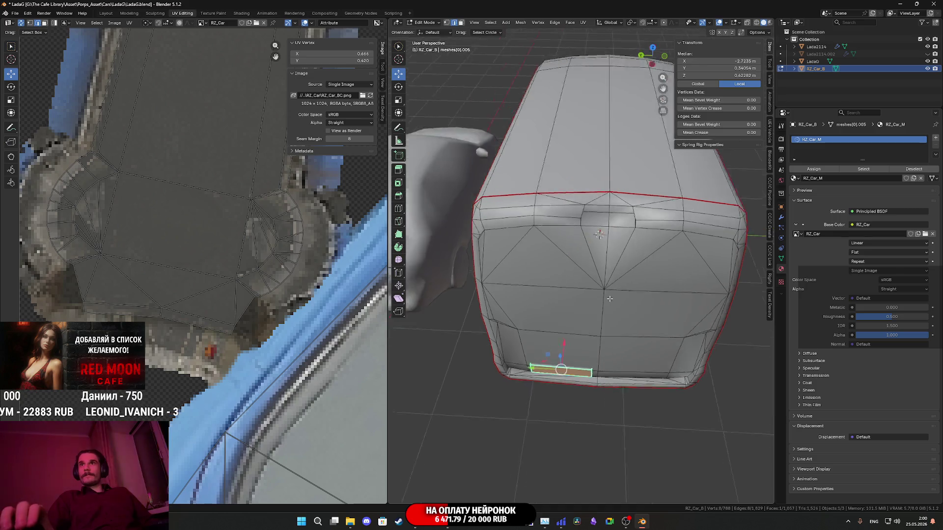
{"action": "mouse_move", "coordinate": [557, 276]}
{"action": "left_mouse_down"}
{"action": "mouse_move", "coordinate": [651, 289]}
{"action": "mouse_move", "coordinate": [591, 268]}
{"action": "mouse_move", "coordinate": [573, 289]}
{"action": "mouse_move", "coordinate": [601, 329]}
{"action": "mouse_move", "coordinate": [618, 273]}
{"action": "mouse_move", "coordinate": [699, 271]}
{"action": "left_mouse_up"}
{"action": "scroll", "coordinate": [591, 268], "scroll_direction": "down", "scroll_amount": 5}
{"action": "scroll", "coordinate": [592, 276], "scroll_direction": "up", "scroll_amount": 5}
{"action": "left_click", "coordinate": [620, 270], "text": "alt"}
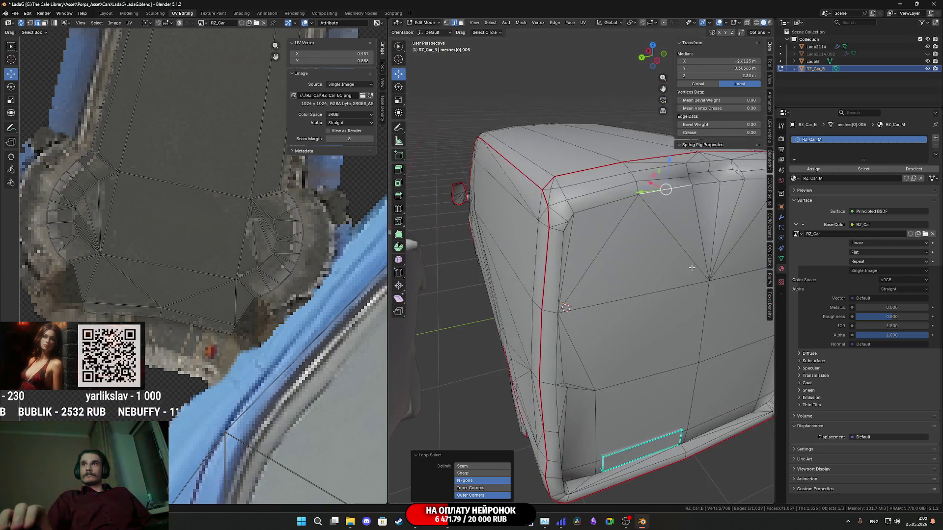
{"action": "left_click", "coordinate": [609, 213], "text": "shift"}
{"action": "mouse_move", "coordinate": [610, 213]}
{"action": "left_mouse_down"}
{"action": "mouse_move", "coordinate": [520, 241]}
{"action": "mouse_move", "coordinate": [572, 237]}
{"action": "mouse_move", "coordinate": [586, 271]}
{"action": "mouse_move", "coordinate": [659, 273]}
{"action": "mouse_move", "coordinate": [710, 257]}
{"action": "left_mouse_up"}
{"action": "key", "text": "Tab"}
{"action": "scroll", "coordinate": [572, 238], "scroll_direction": "down", "scroll_amount": 5}
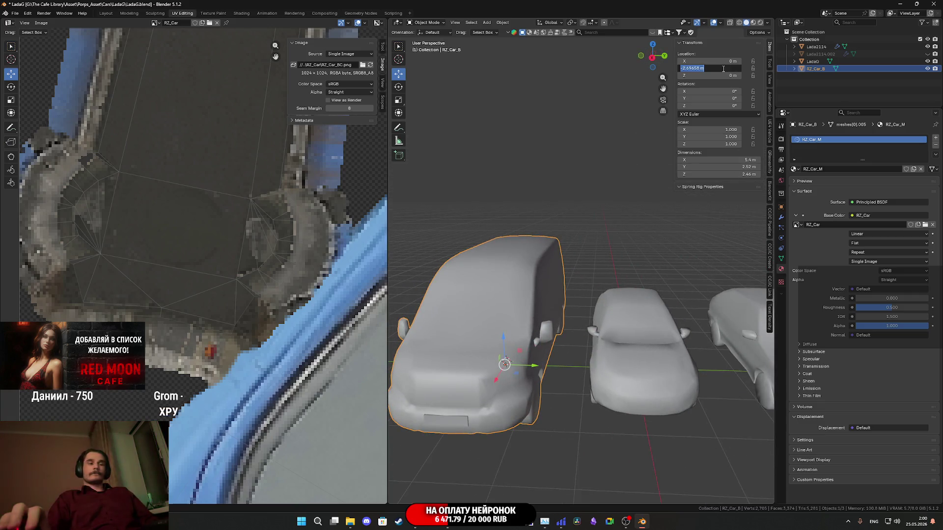
Move the van to Y 0 and export it as FBX, overwriting RZ_Car.fbx.
{"action": "key", "text": "Return"}
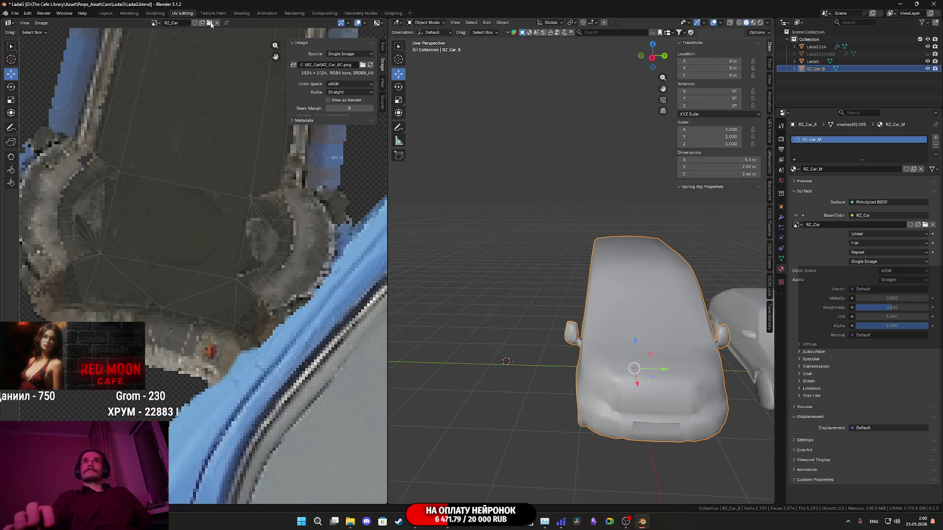
{"action": "left_click", "coordinate": [19, 14]}
{"action": "mouse_move", "coordinate": [50, 125]}
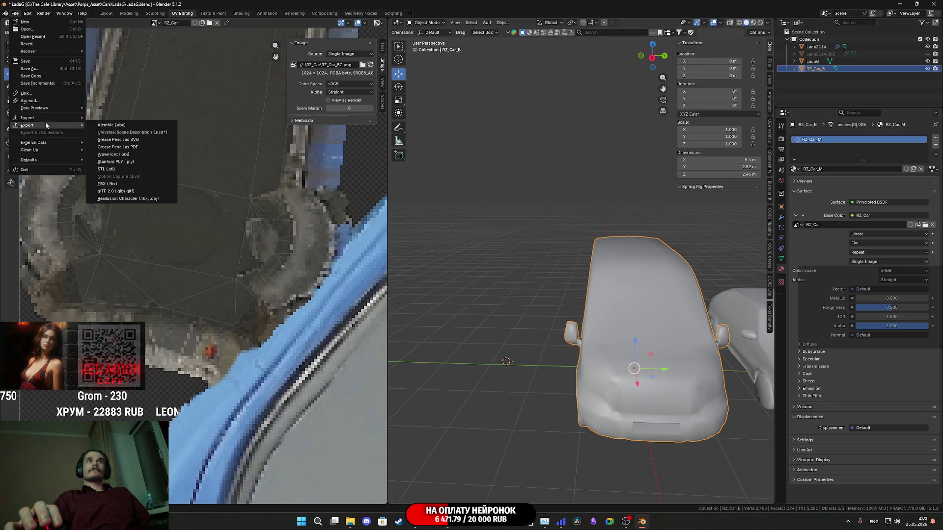
{"action": "left_click", "coordinate": [108, 184]}
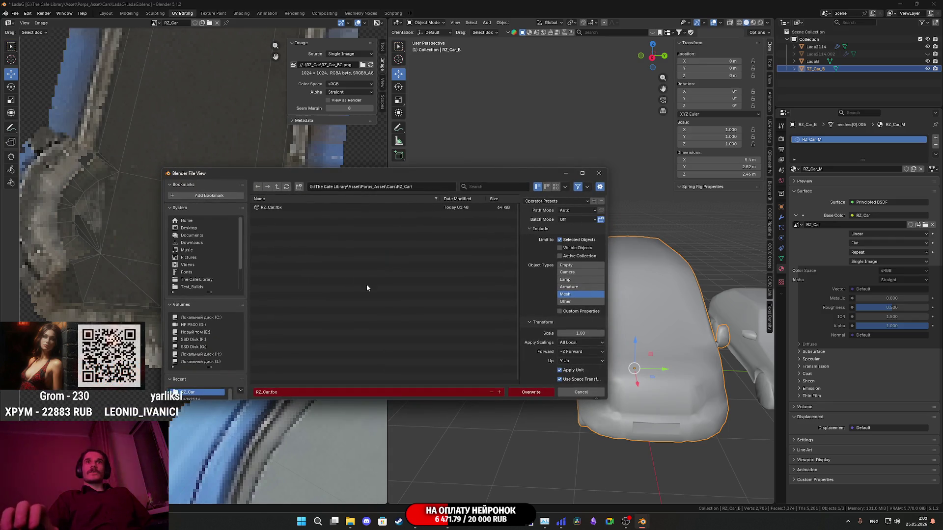
{"action": "left_click", "coordinate": [532, 393]}
Shift the van back along Y, save the Blender scene, close Blender and return to Unreal.
{"action": "key", "text": "ctrl+z"}
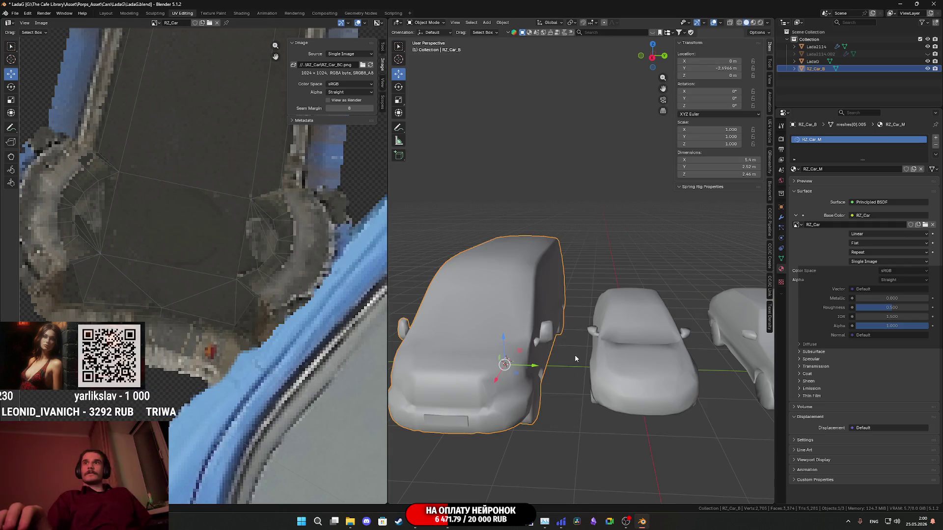
{"action": "key", "text": "ctrl+s"}
{"action": "mouse_move", "coordinate": [574, 352]}
{"action": "left_mouse_down"}
{"action": "mouse_move", "coordinate": [532, 347]}
{"action": "mouse_move", "coordinate": [622, 350]}
{"action": "mouse_move", "coordinate": [567, 370]}
{"action": "left_mouse_up"}
{"action": "scroll", "coordinate": [596, 360], "scroll_direction": "down", "scroll_amount": 3}
{"action": "scroll", "coordinate": [592, 362], "scroll_direction": "up", "scroll_amount": 3}
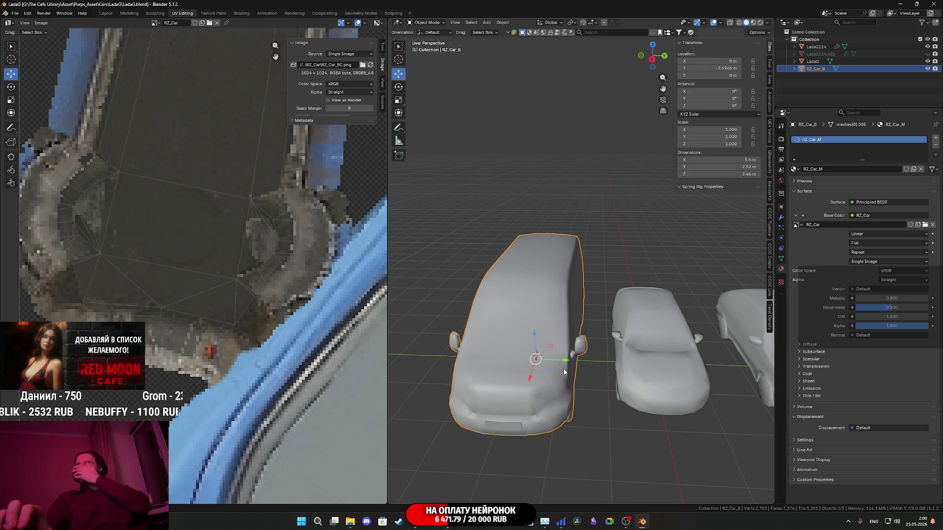
{"action": "left_click_drag", "start_coordinate": [569, 358], "coordinate": [594, 345]}
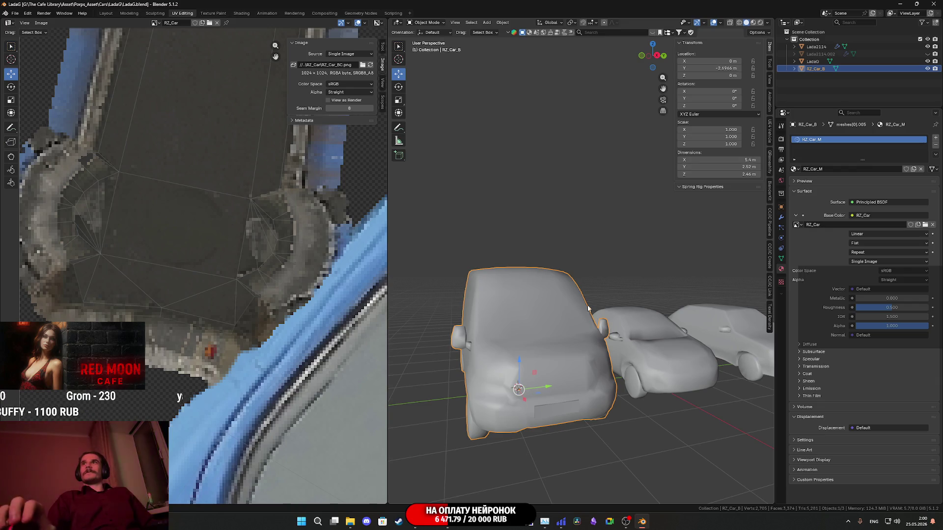
{"action": "left_click", "coordinate": [935, 4]}
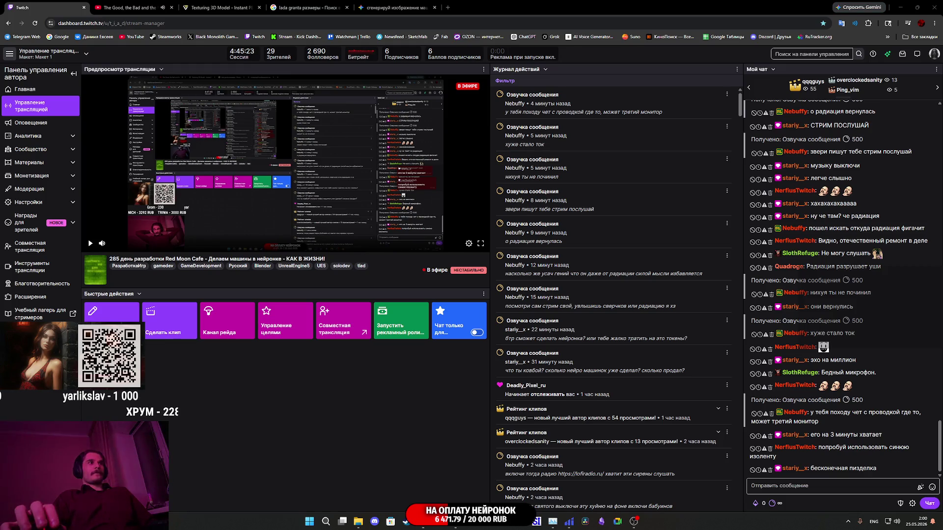
{"action": "key", "text": "alt+Tab"}
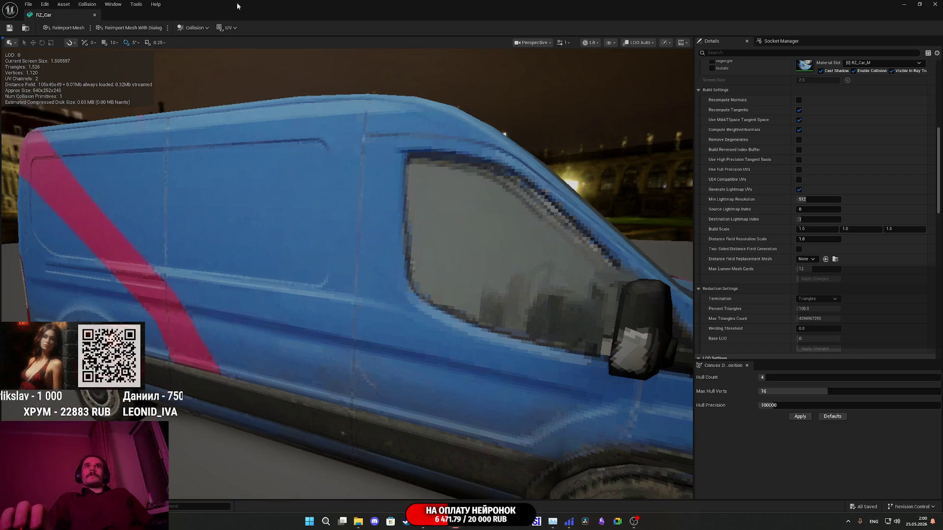
Check the van in the street level, then maximize the RZ_Car mesh editor window.
{"action": "key", "text": "alt+Tab"}
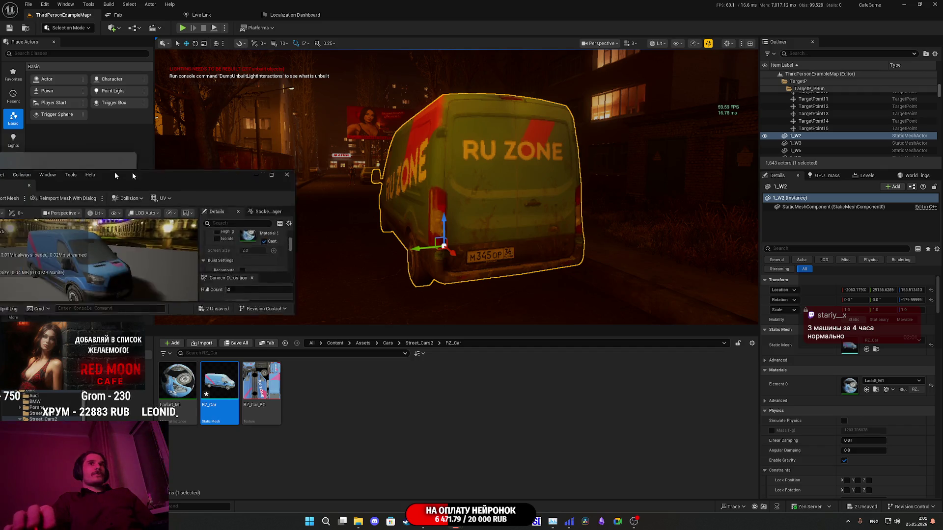
{"action": "left_click_drag", "start_coordinate": [94, 169], "coordinate": [349, 169]}
{"action": "double_click", "coordinate": [357, 172]}
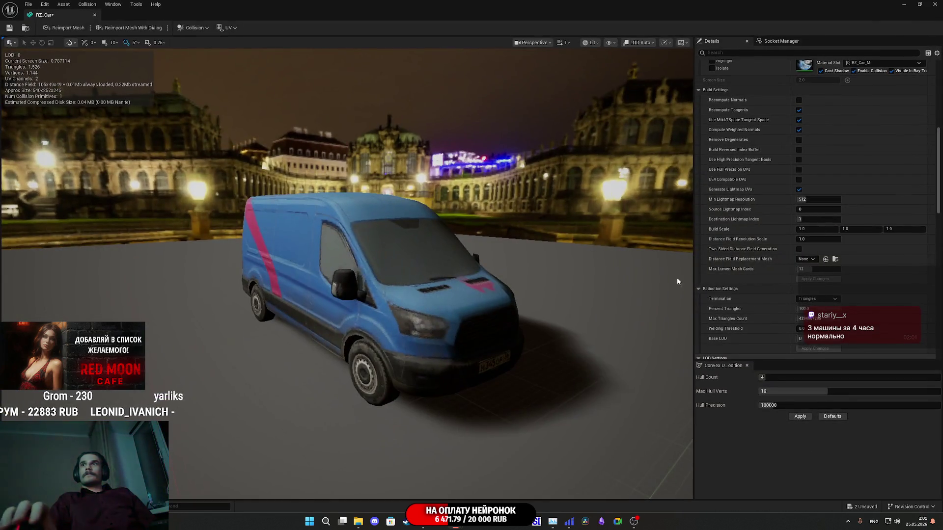
Set the RZ_Car LOD Group to LargeProp, confirm, and apply the changes.
{"action": "scroll", "coordinate": [783, 254], "scroll_direction": "down", "scroll_amount": 5}
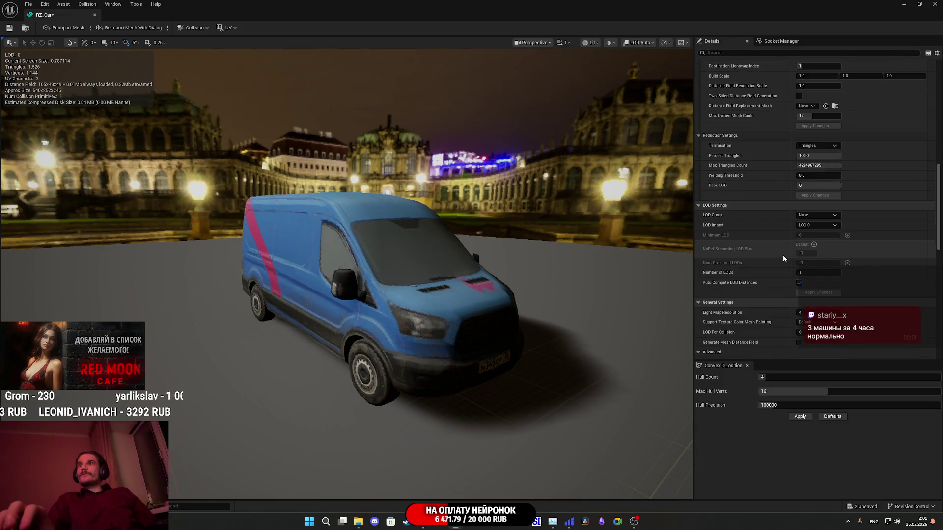
{"action": "left_click", "coordinate": [816, 226]}
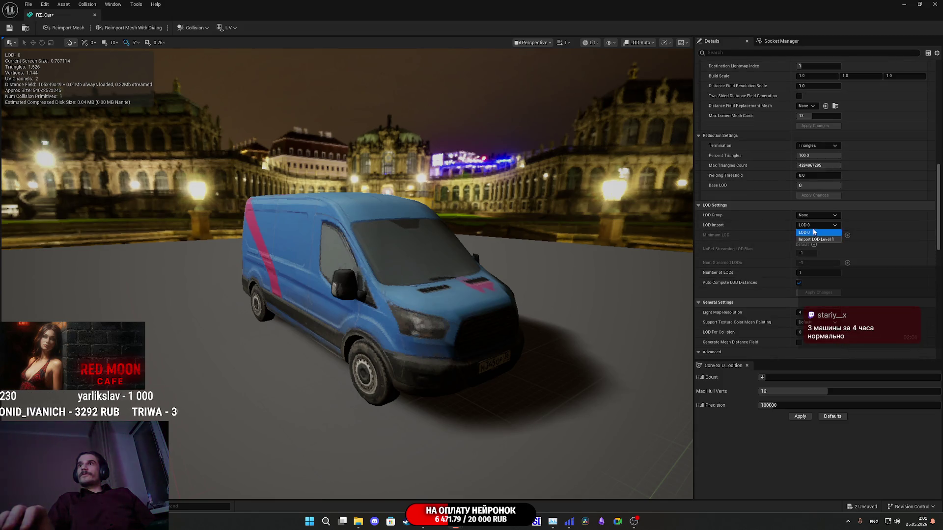
{"action": "left_click", "coordinate": [814, 233]}
{"action": "left_click", "coordinate": [816, 225]}
{"action": "left_click", "coordinate": [816, 233]}
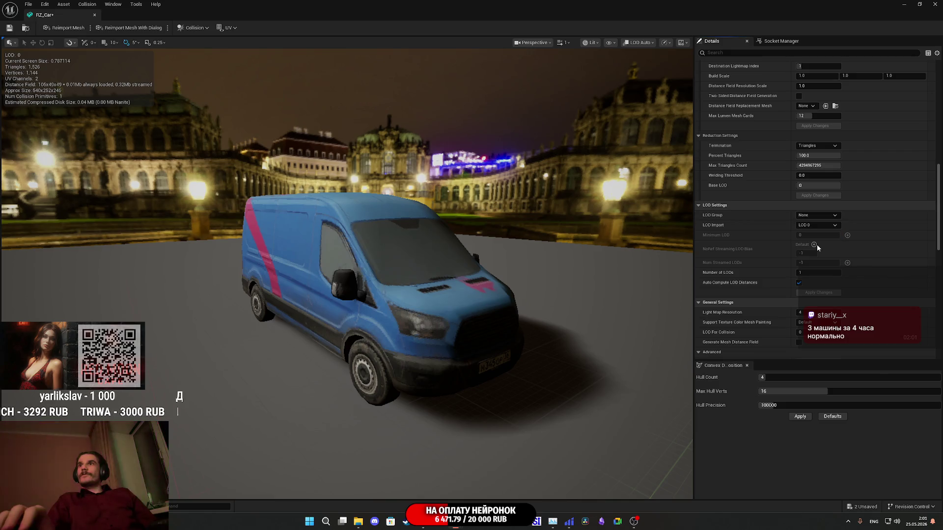
{"action": "left_click", "coordinate": [529, 274]}
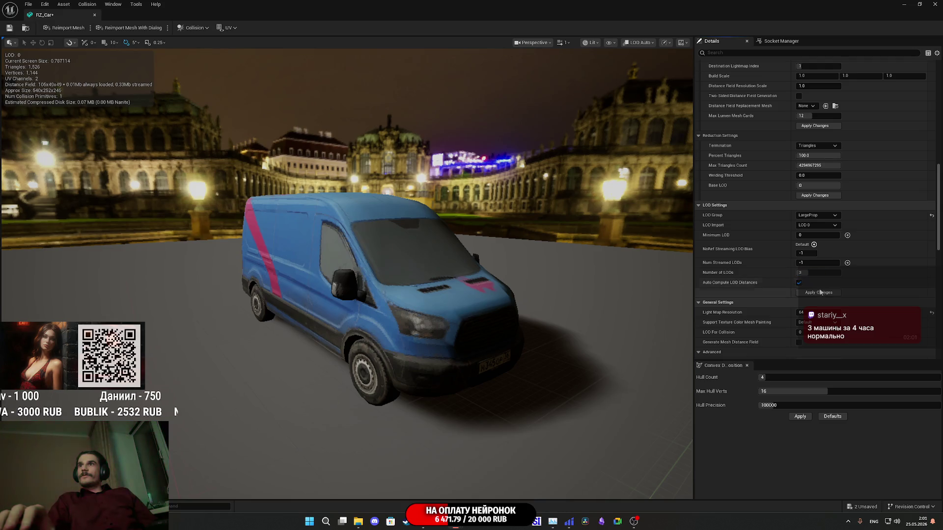
{"action": "left_click", "coordinate": [819, 293]}
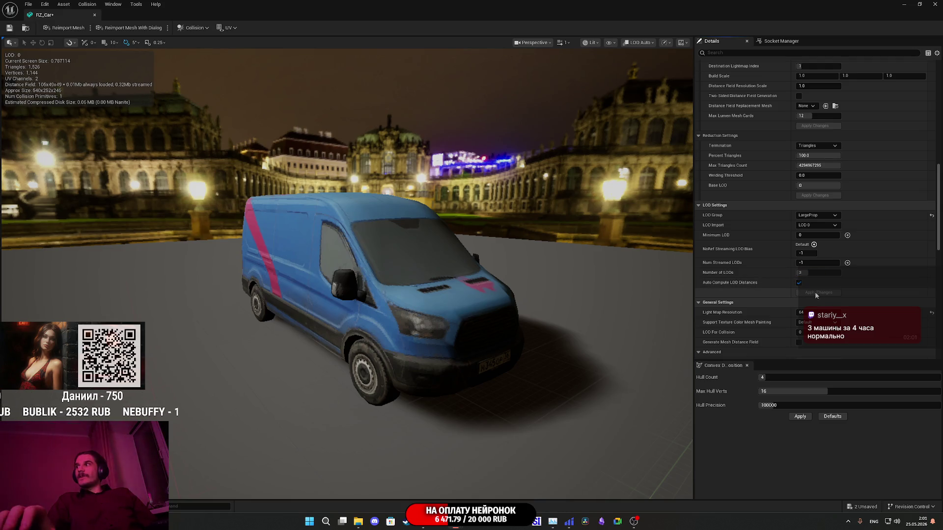
Turn off Auto Compute LOD Distances and enable Custom in the LOD picker.
{"action": "left_click", "coordinate": [799, 283]}
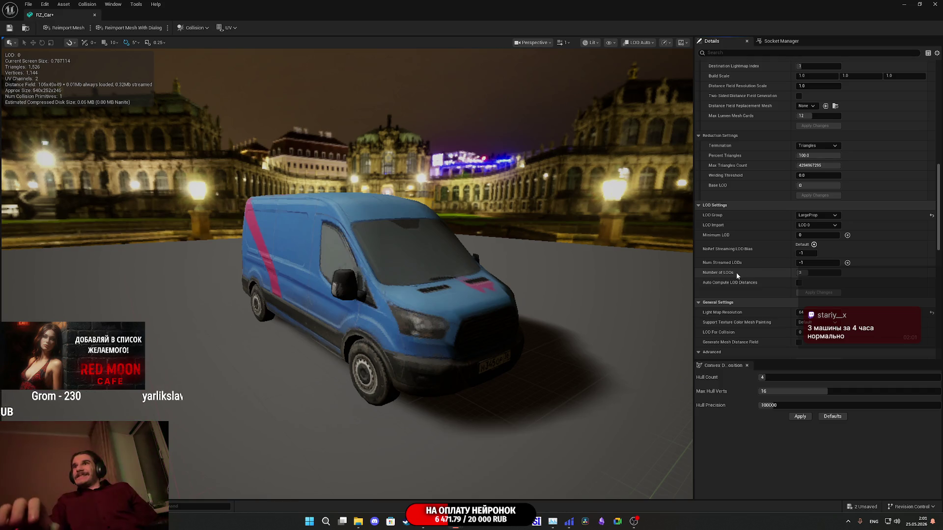
{"action": "scroll", "coordinate": [781, 167], "scroll_direction": "up", "scroll_amount": 3}
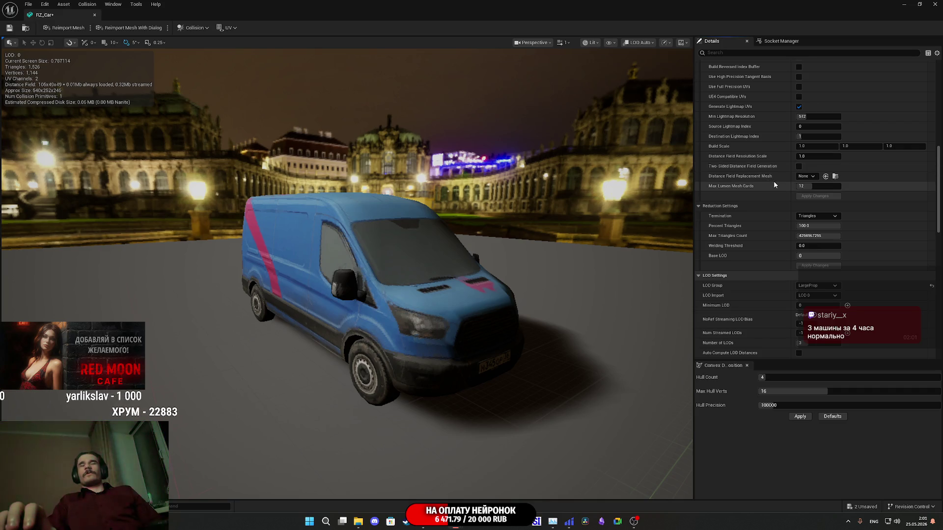
{"action": "scroll", "coordinate": [782, 209], "scroll_direction": "up", "scroll_amount": 4}
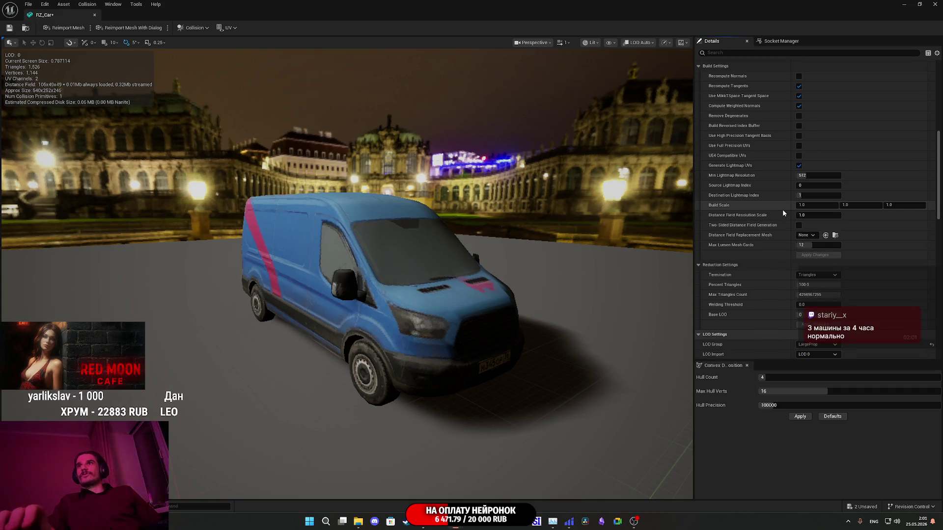
{"action": "scroll", "coordinate": [783, 212], "scroll_direction": "up", "scroll_amount": 4}
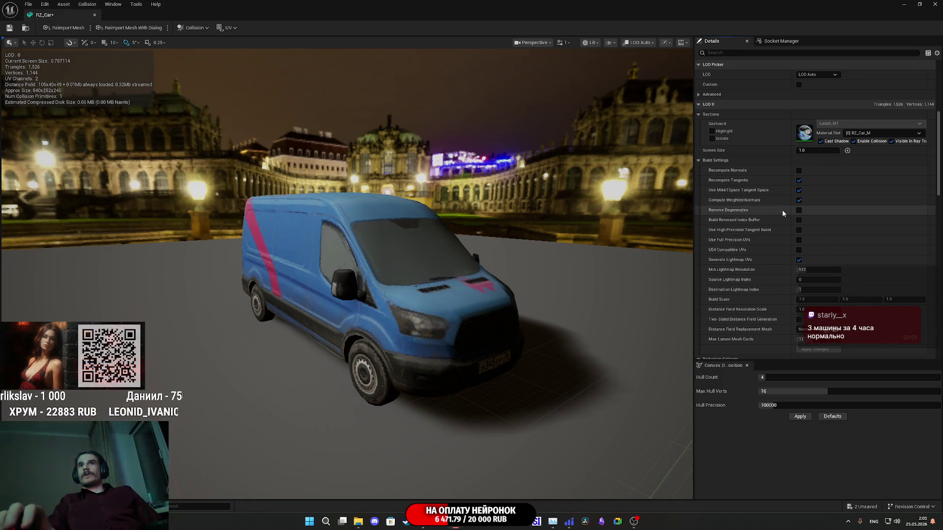
{"action": "scroll", "coordinate": [783, 211], "scroll_direction": "up", "scroll_amount": 1}
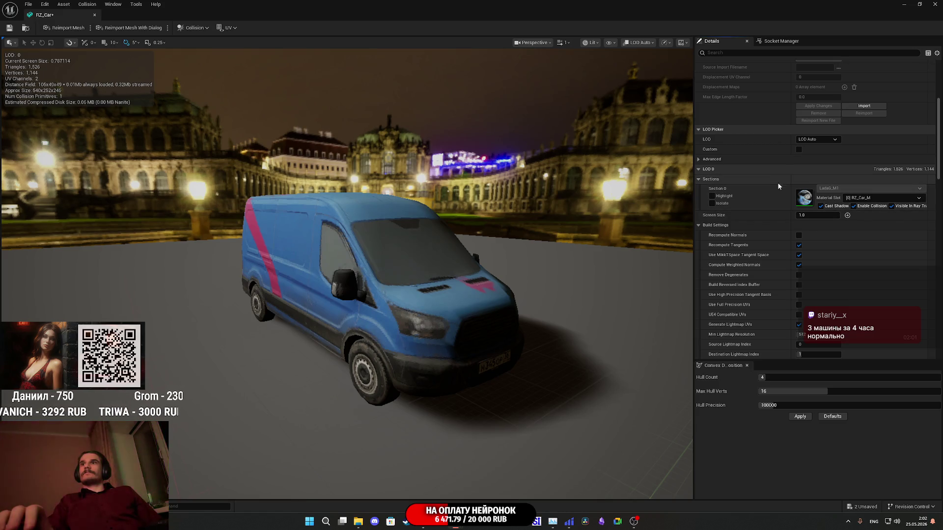
{"action": "scroll", "coordinate": [762, 206], "scroll_direction": "down", "scroll_amount": 2}
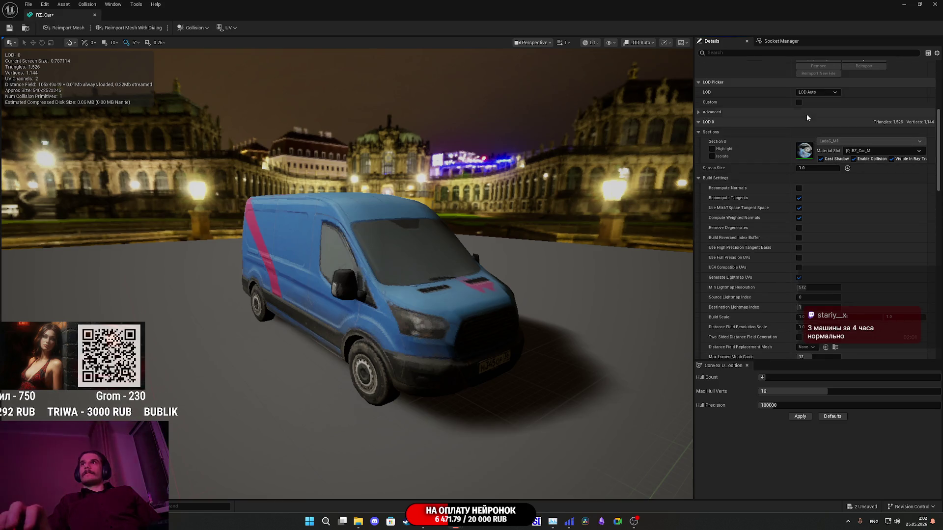
{"action": "left_click", "coordinate": [800, 102]}
Set LOD 1 screen size to 0.4 and LOD 2 screen size to 0.15.
{"action": "scroll", "coordinate": [707, 172], "scroll_direction": "down", "scroll_amount": 1}
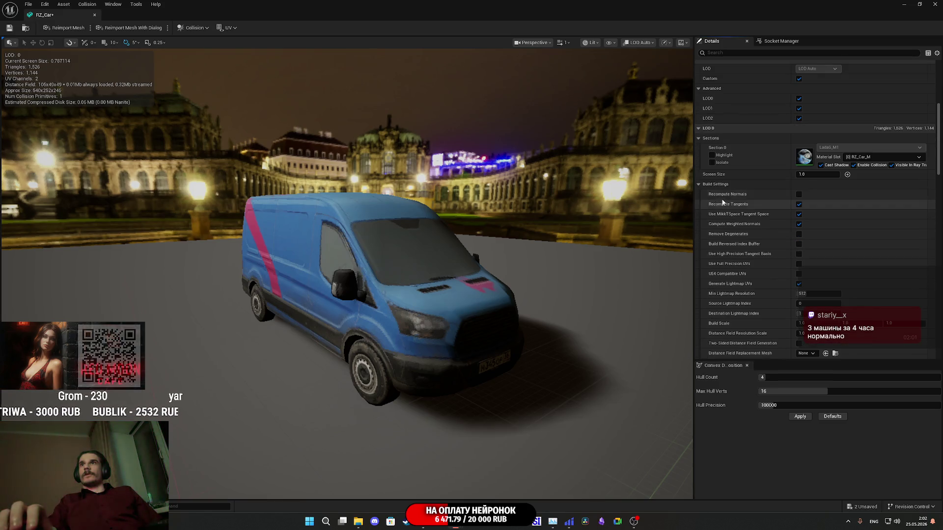
{"action": "left_click", "coordinate": [708, 128]}
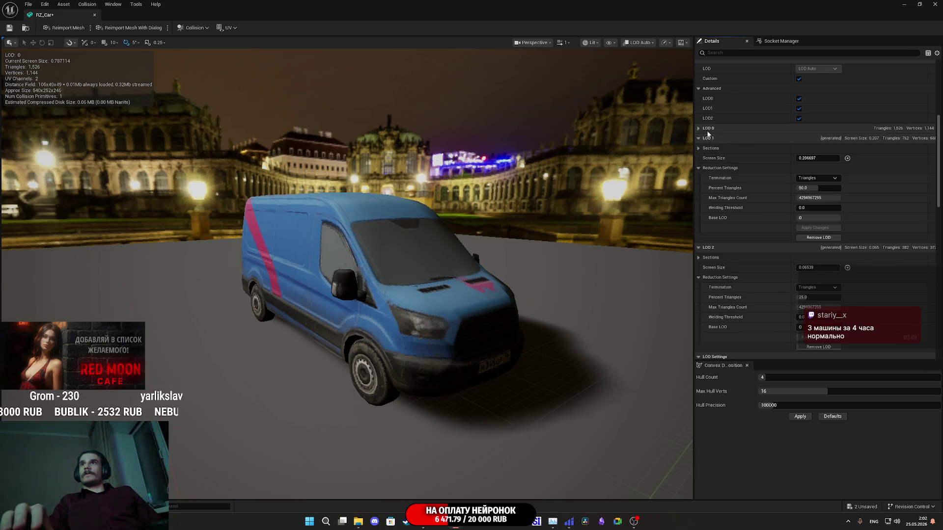
{"action": "left_click", "coordinate": [817, 159]}
{"action": "key", "text": "BackSpace"}
{"action": "key", "text": "BackSpace"}
{"action": "type", "text": "4"}
{"action": "key", "text": "Return"}
{"action": "left_click", "coordinate": [813, 267]}
{"action": "key", "text": "BackSpace"}
{"action": "key", "text": "BackSpace"}
{"action": "type", "text": "15"}
{"action": "key", "text": "Return"}
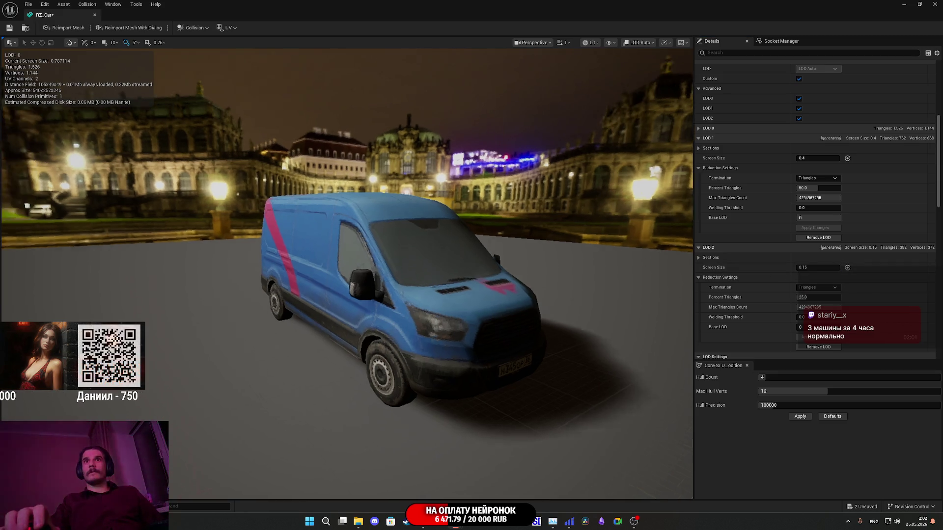
Review the updated LOD settings and close the RZ_Car mesh editor.
{"action": "scroll", "coordinate": [347, 270], "scroll_direction": "down", "scroll_amount": 5}
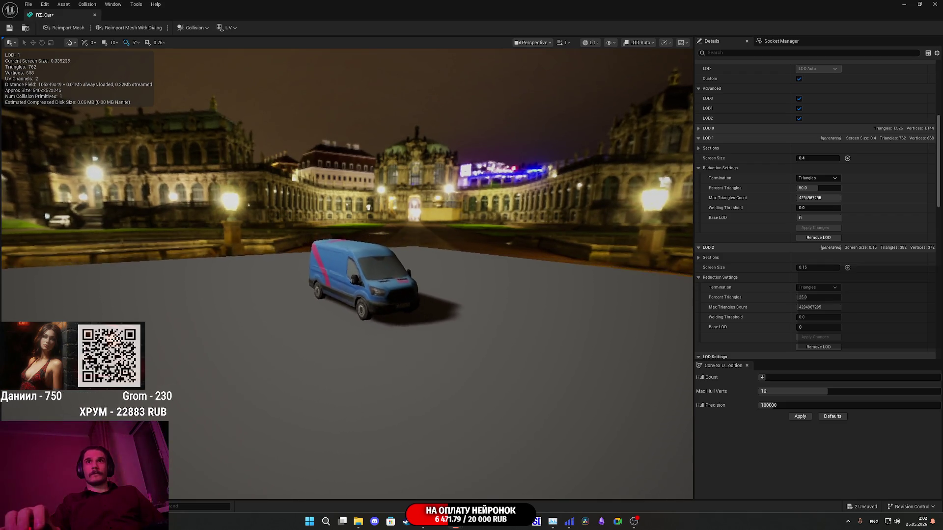
{"action": "scroll", "coordinate": [346, 275], "scroll_direction": "down", "scroll_amount": 5}
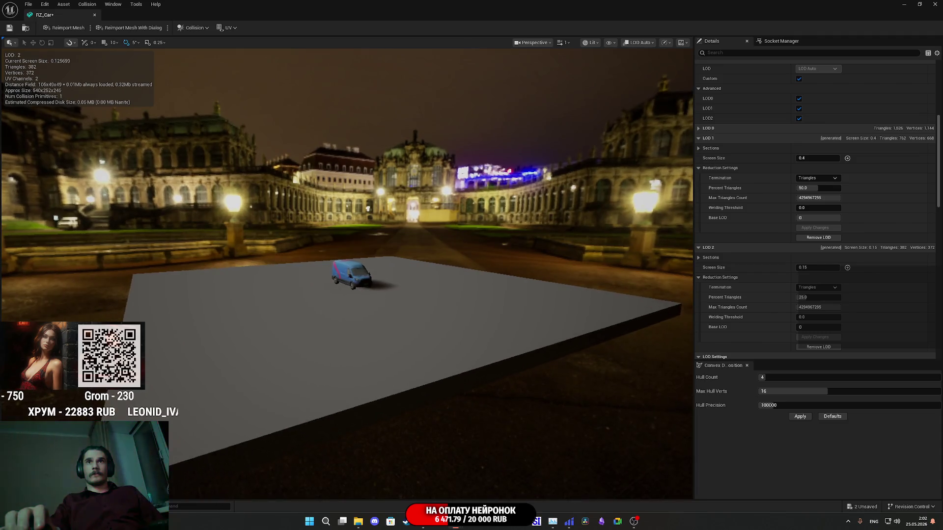
{"action": "scroll", "coordinate": [352, 275], "scroll_direction": "up", "scroll_amount": 1}
{"action": "scroll", "coordinate": [352, 275], "scroll_direction": "up", "scroll_amount": 1}
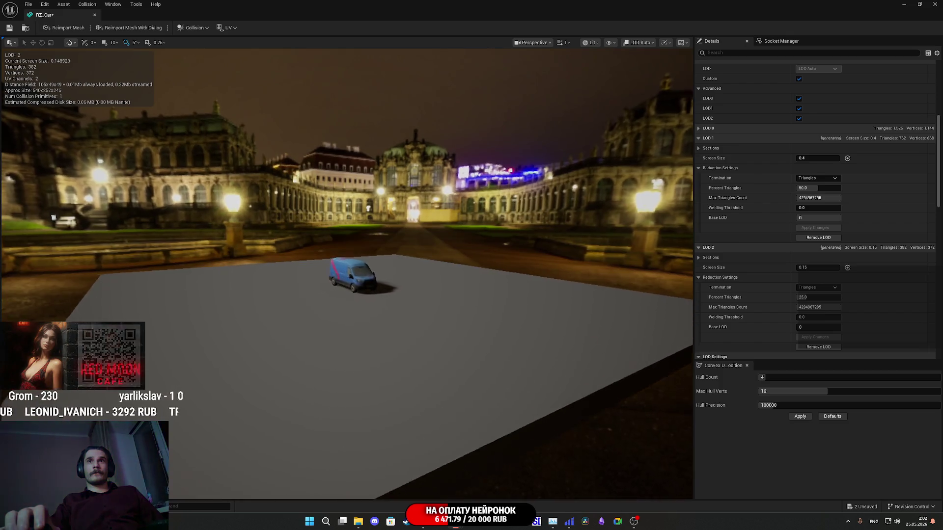
{"action": "scroll", "coordinate": [522, 265], "scroll_direction": "up", "scroll_amount": 2}
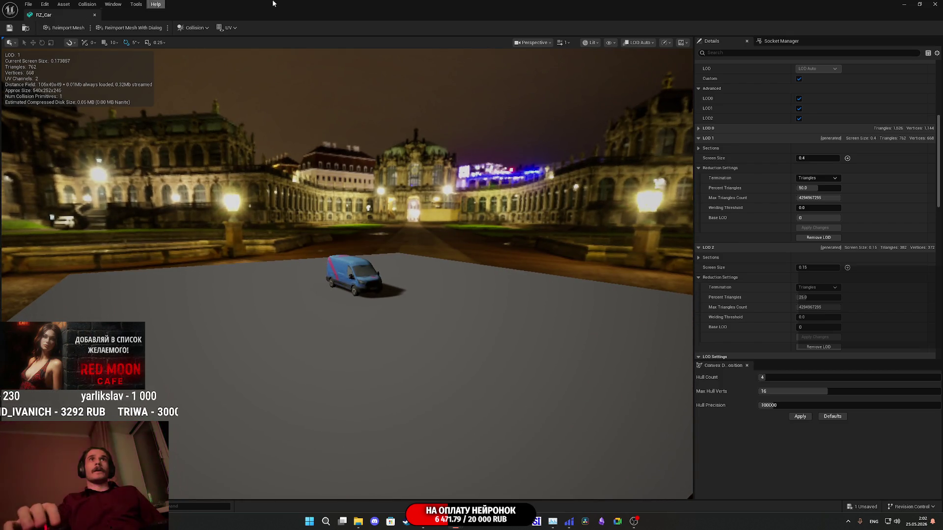
{"action": "left_click", "coordinate": [934, 4]}
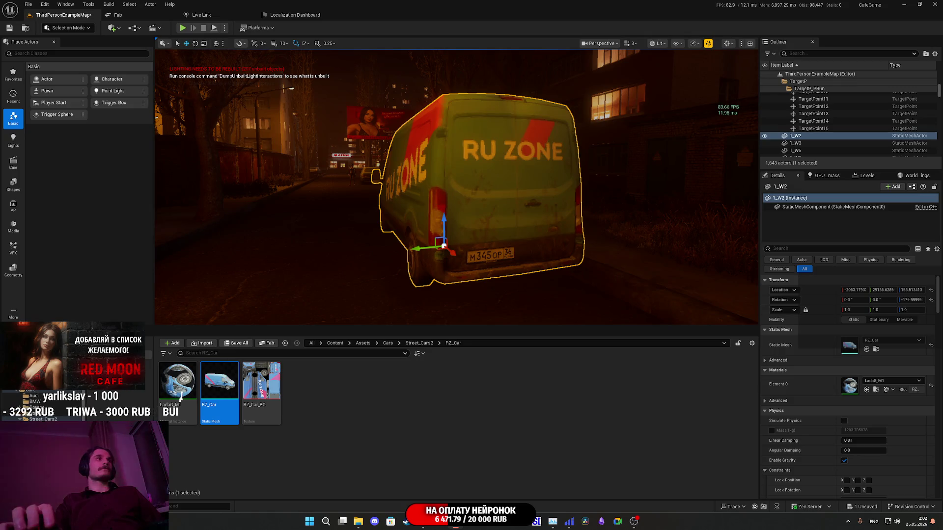
Save the ThirdPersonExampleMap level, fly closer to the van, and start playing the game.
{"action": "left_click", "coordinate": [236, 344]}
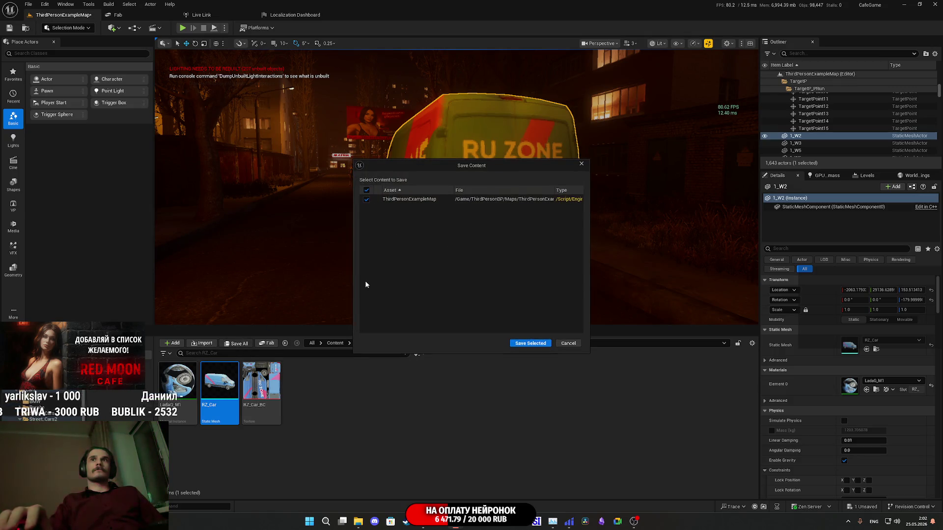
{"action": "left_click", "coordinate": [530, 344]}
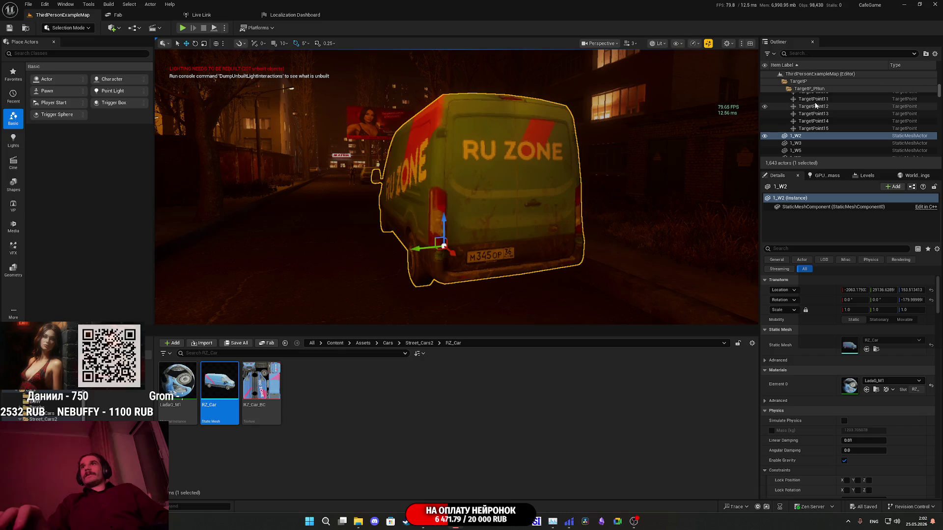
{"action": "left_click", "coordinate": [708, 44]}
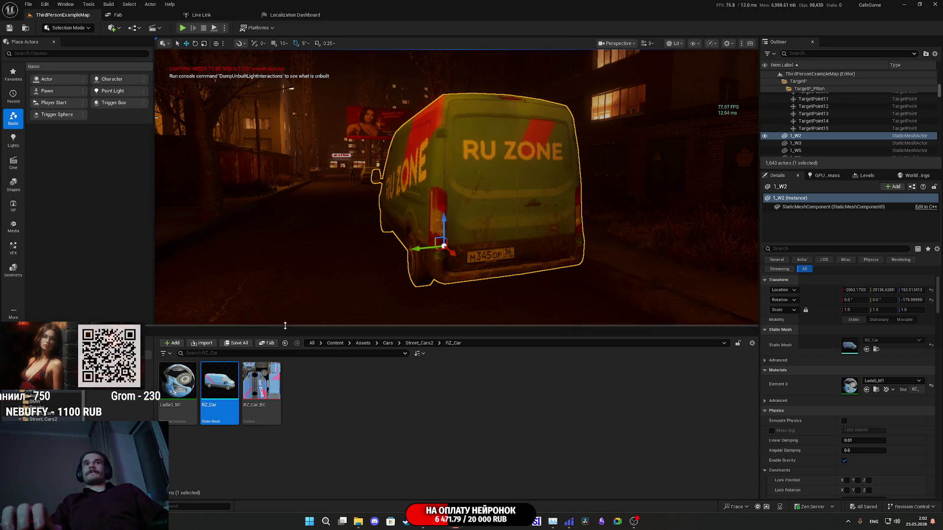
{"action": "left_click_drag", "start_coordinate": [460, 283], "coordinate": [509, 384]}
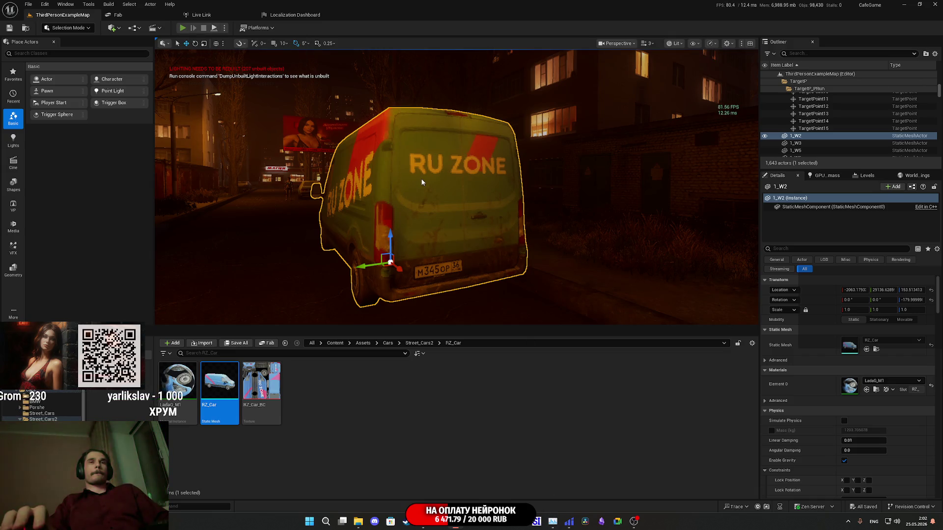
{"action": "key", "text": "alt+p"}
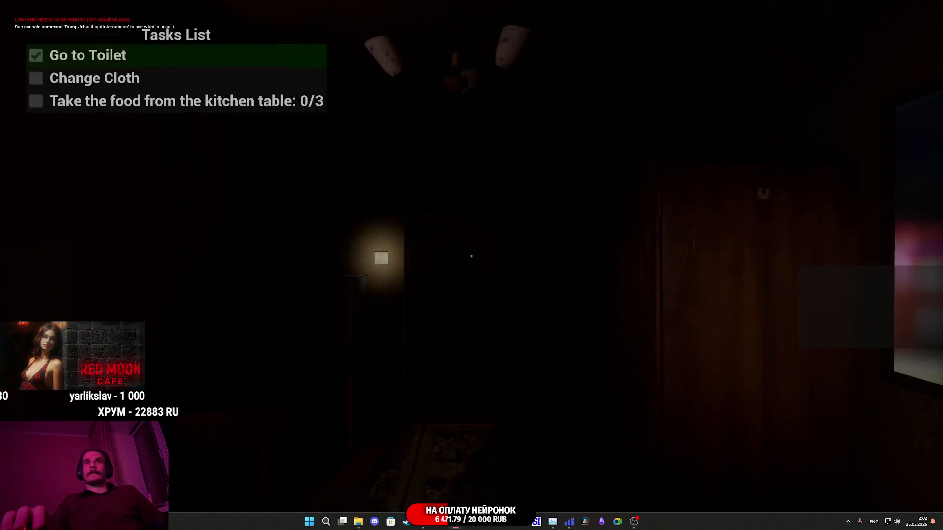
Switch on the room light, change clothes at the wardrobe, and open the living-room door.
{"action": "key", "text": "e"}
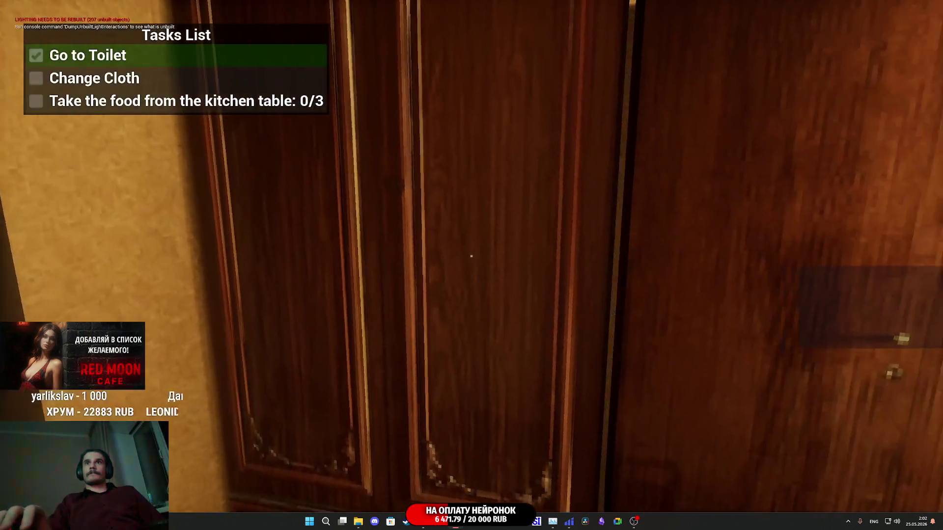
{"action": "key", "text": "e"}
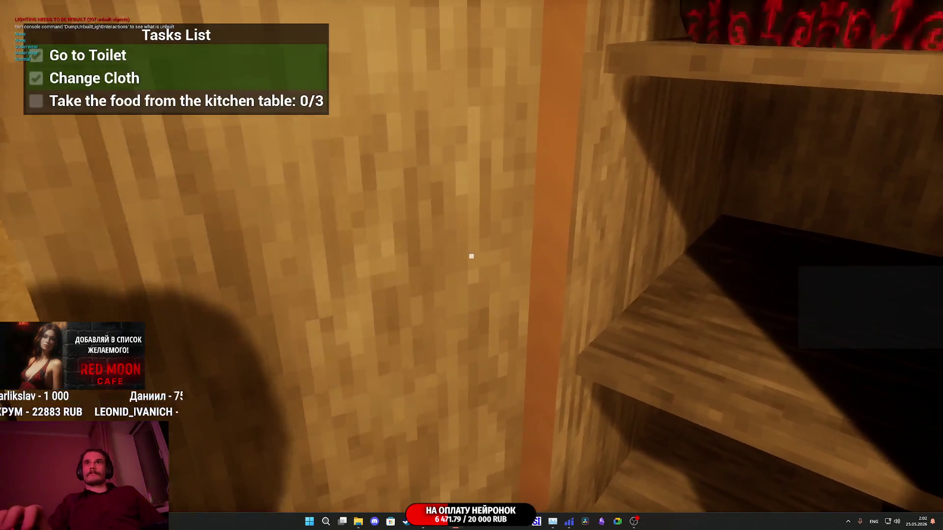
{"action": "key", "text": "e"}
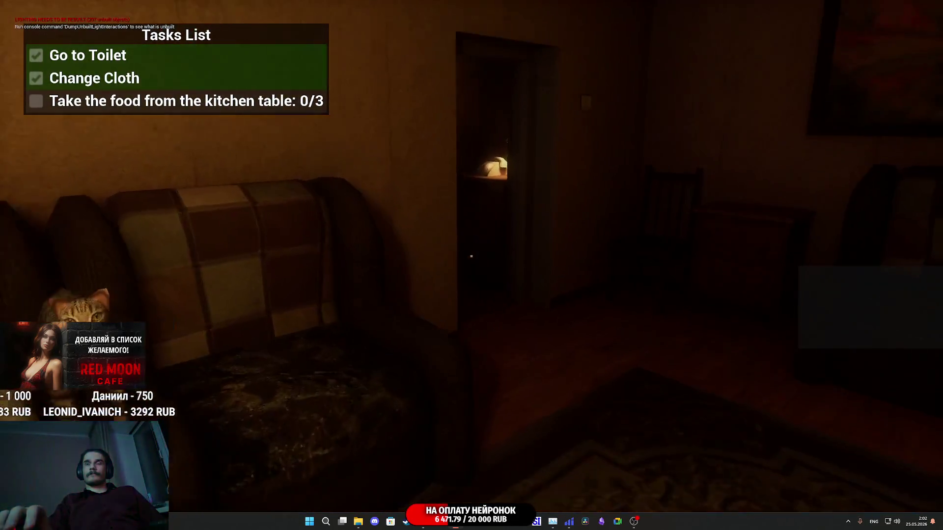
Walk to the kitchen table, pick up the water bottle and canned meat, and select the food hotbar slot.
{"action": "key", "text": "w"}
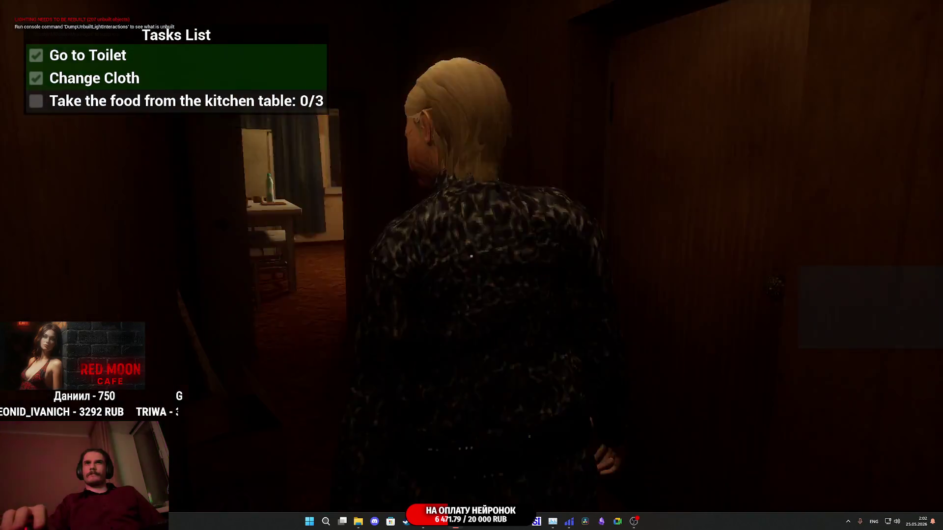
{"action": "key", "text": "w"}
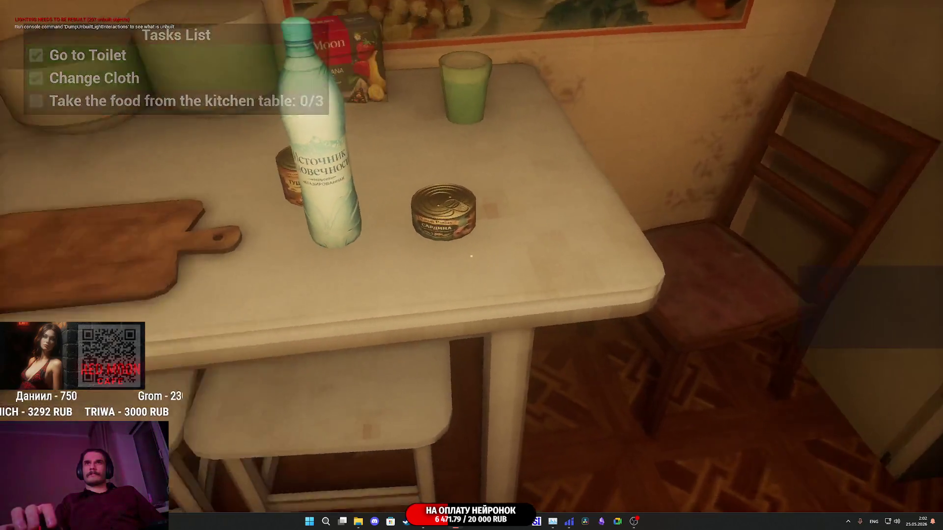
{"action": "key", "text": "e"}
{"action": "key", "text": "e"}
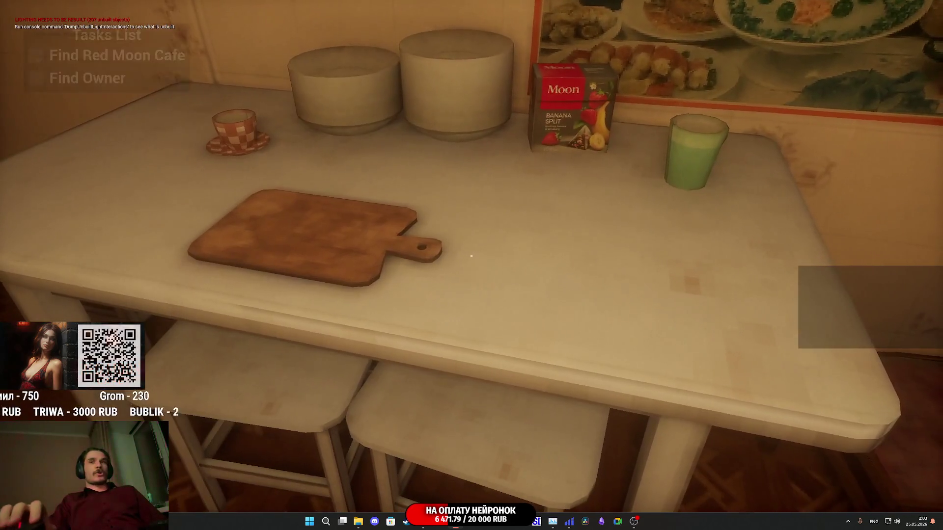
{"action": "key", "text": "Tab"}
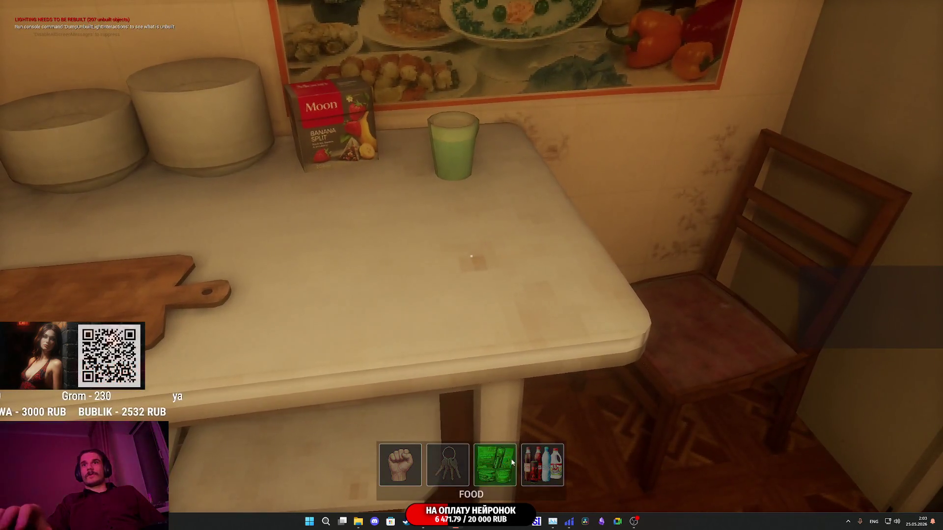
{"action": "left_click", "coordinate": [512, 462]}
Walk back through the TV room and bedroom to the mirror, then turn toward the desk.
{"action": "key", "text": "w"}
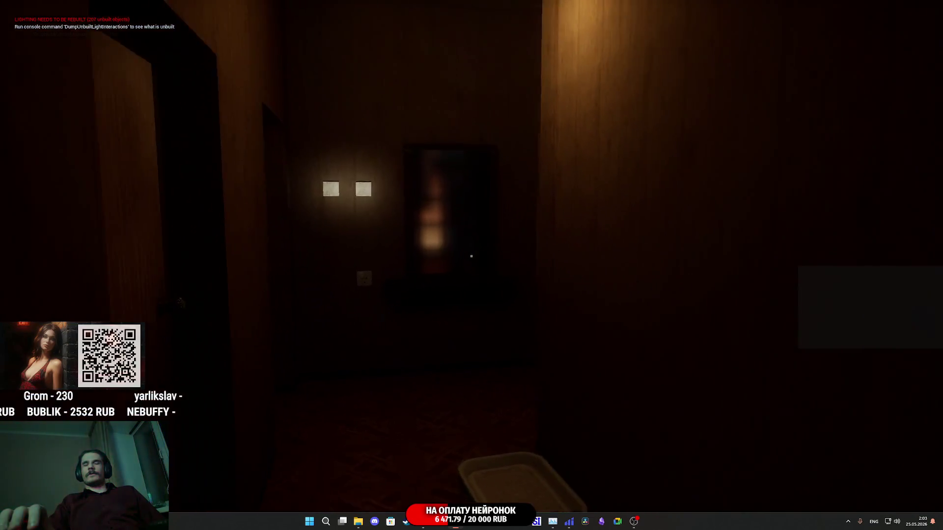
{"action": "key", "text": "w"}
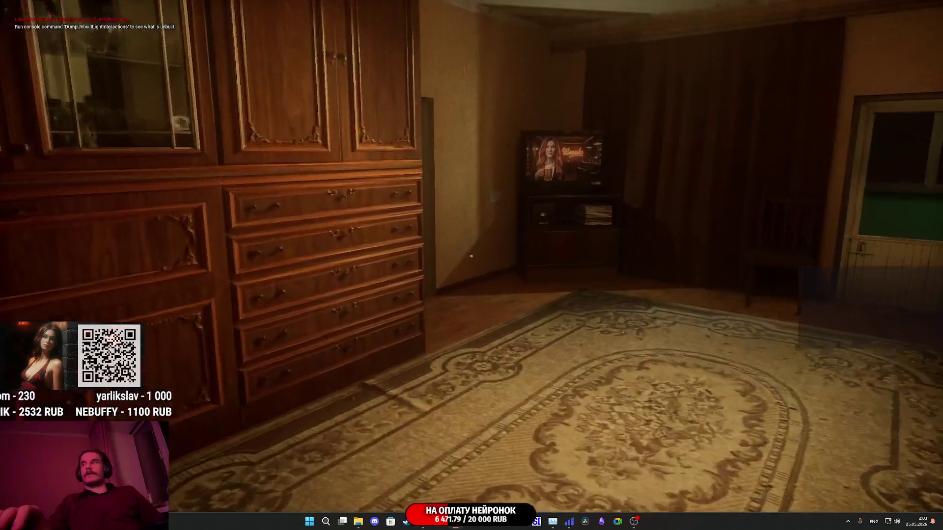
{"action": "key", "text": "w"}
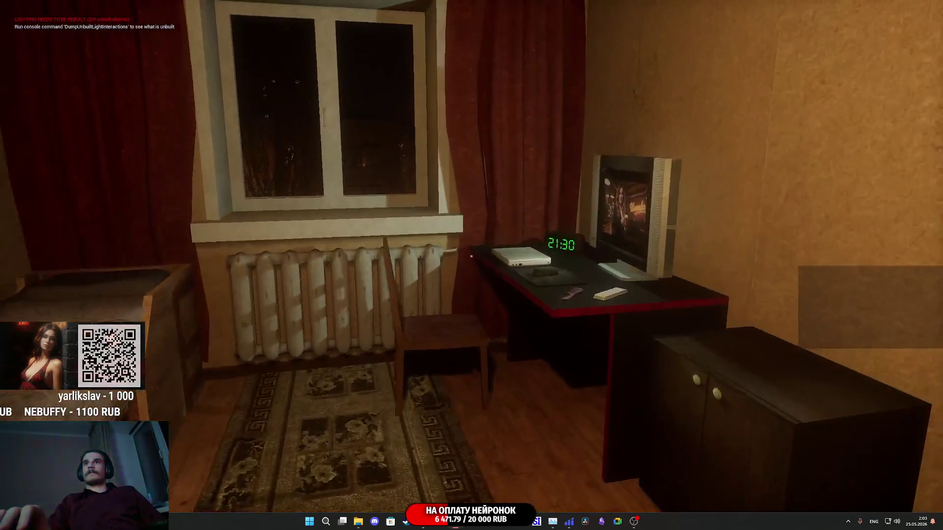
{"action": "key", "text": "w"}
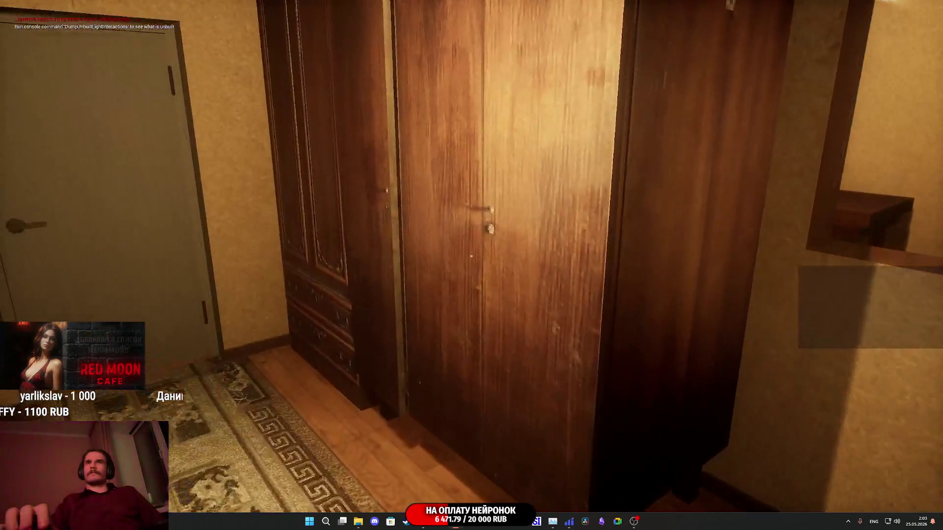
{"action": "key", "text": "w"}
{"action": "key", "text": "w"}
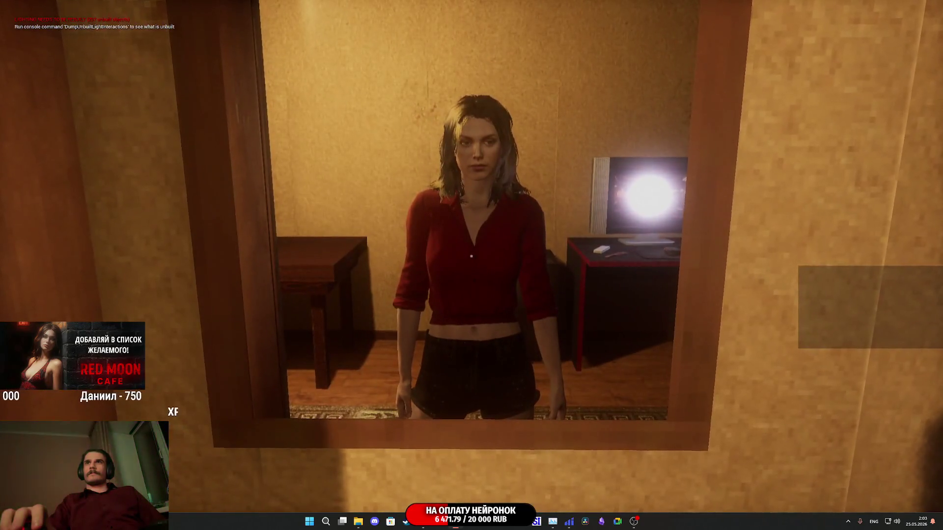
{"action": "key", "text": "w"}
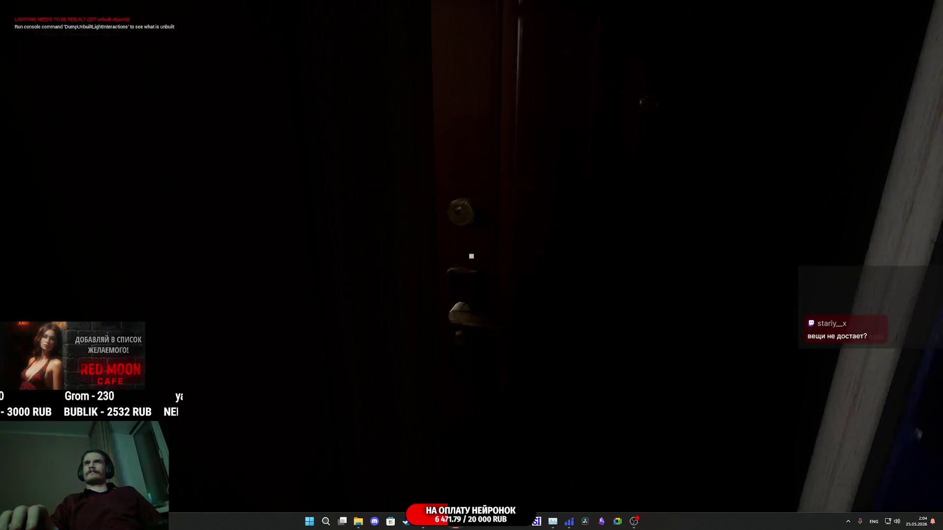
Open the apartment door to the stairwell and show the FPS readout with the console command stat fps.
{"action": "key", "text": "e"}
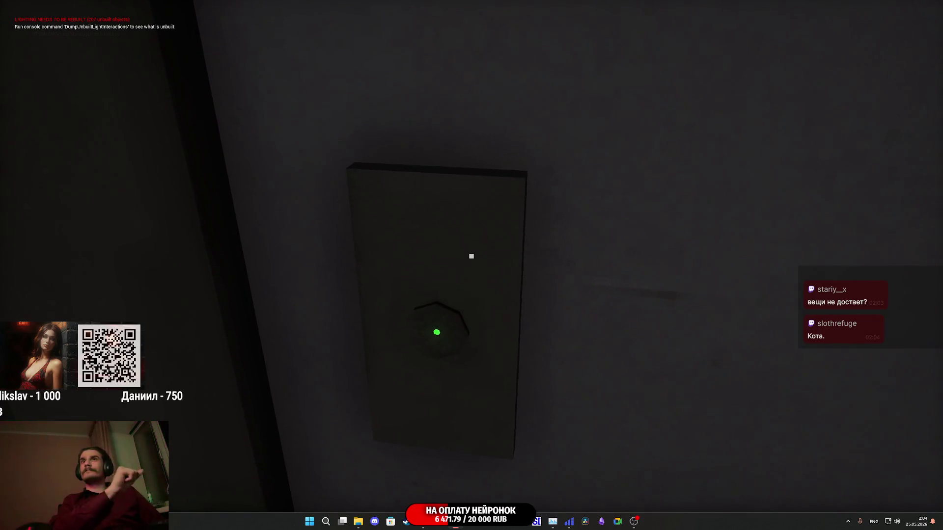
{"action": "key", "text": "grave"}
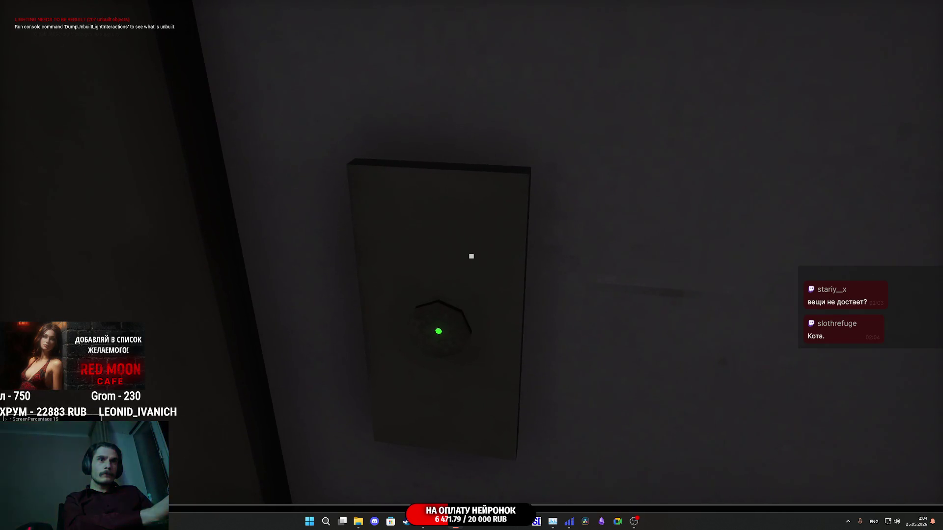
{"action": "key", "text": "Return"}
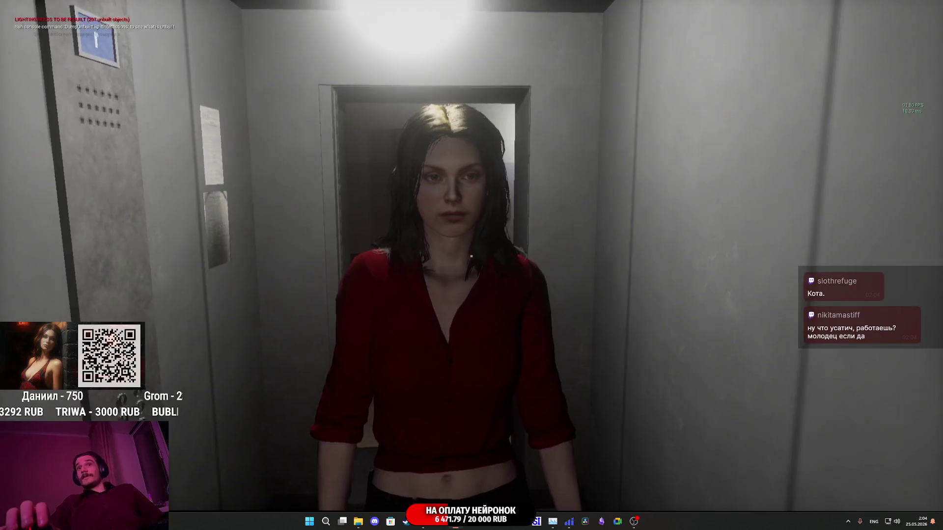
Leave the elevator, walk down the hallway, and go out the door onto the night street.
{"action": "key", "text": "w"}
{"action": "key", "text": "w"}
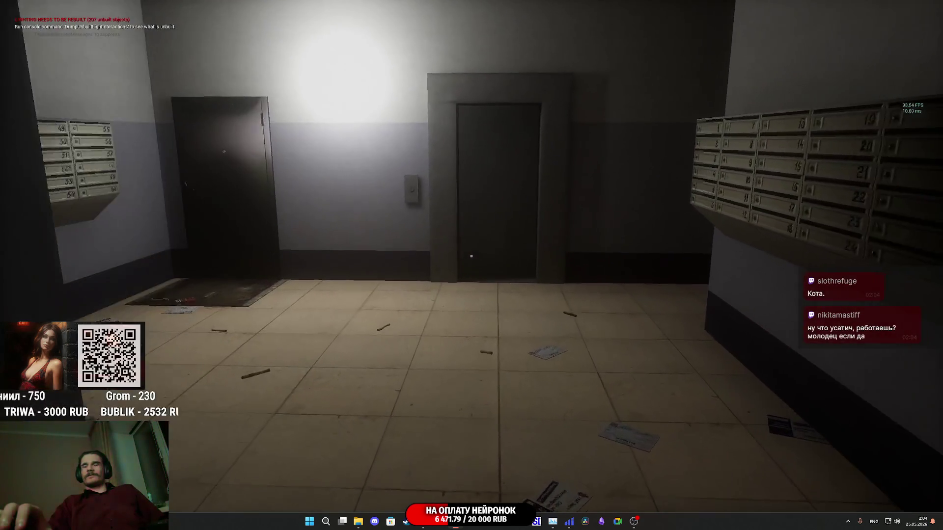
{"action": "key", "text": "w"}
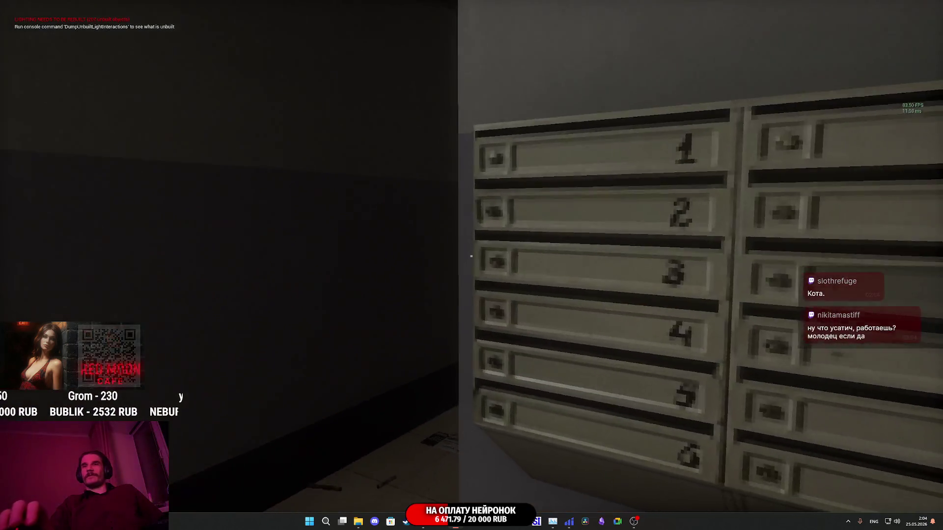
{"action": "key", "text": "w"}
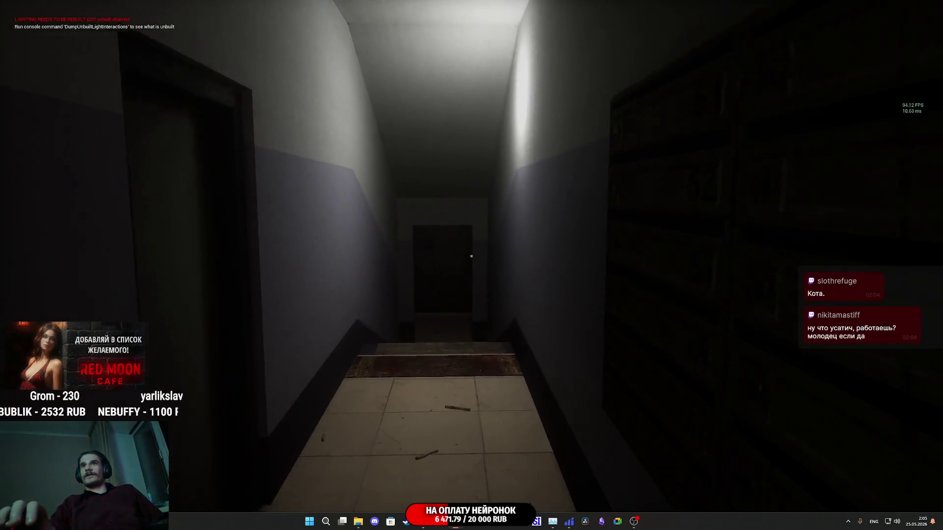
{"action": "key", "text": "w"}
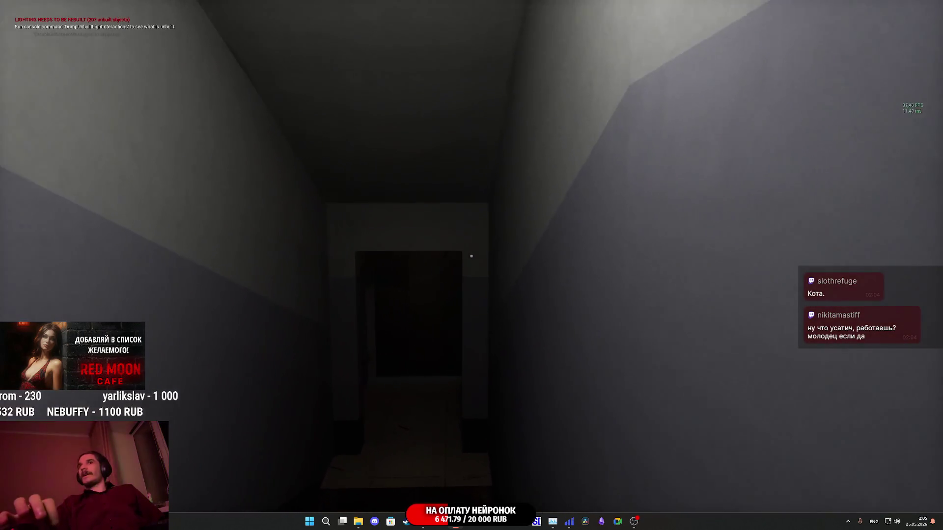
{"action": "key", "text": "w"}
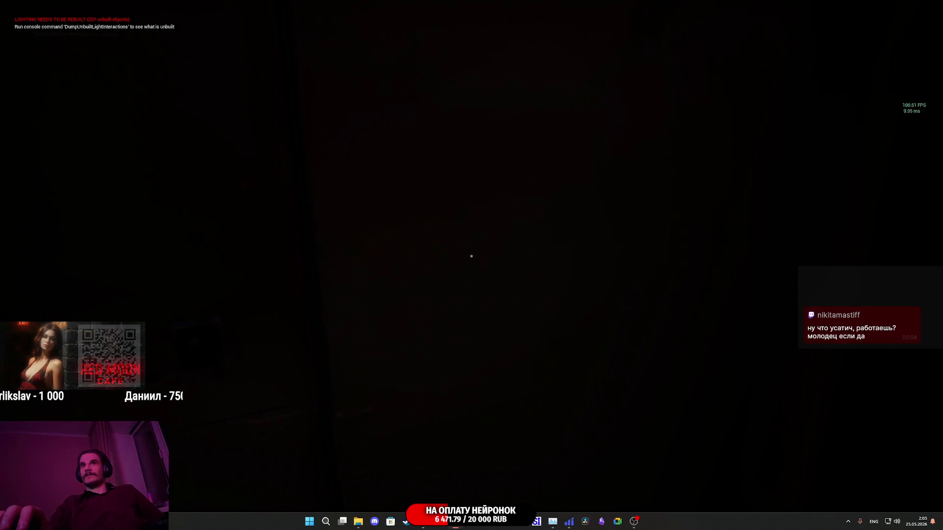
{"action": "key", "text": "e"}
{"action": "key", "text": "w"}
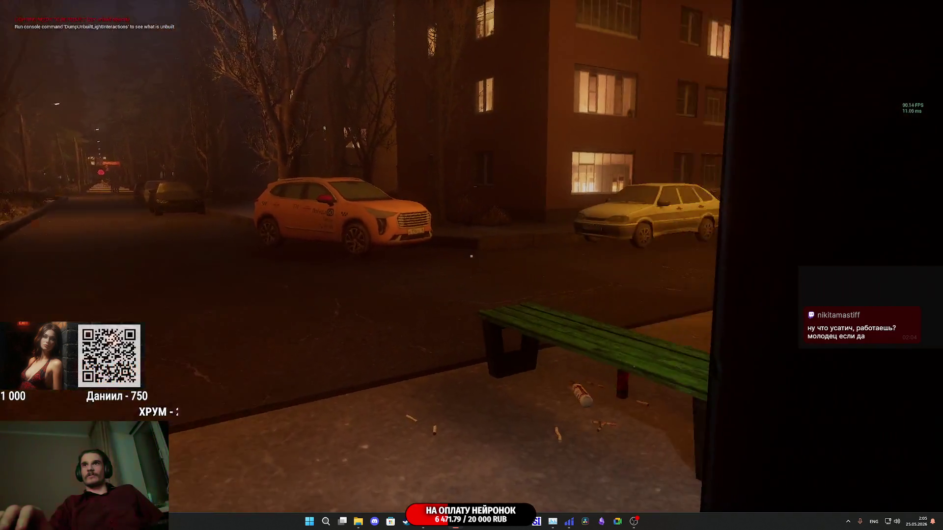
Walk past the bench and parked cars, down the sidewalk to the side of the RU ZONE van.
{"action": "key", "text": "w"}
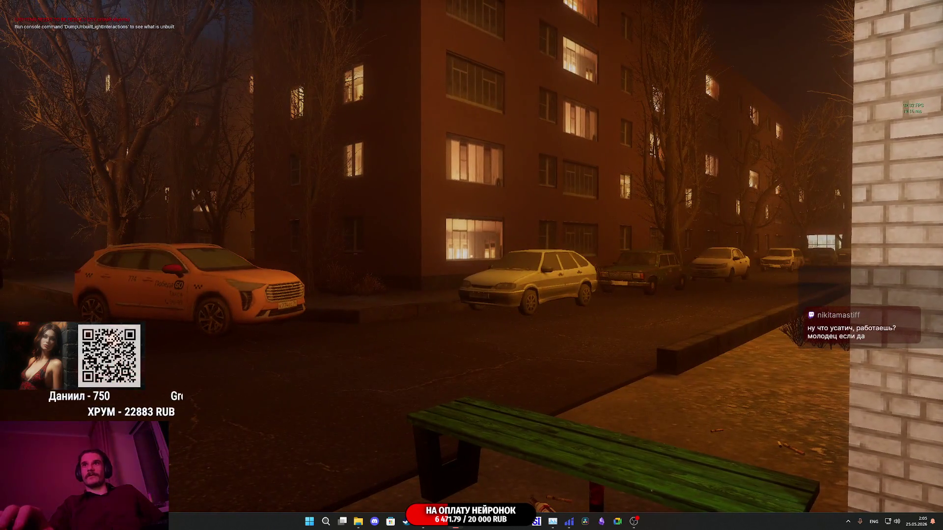
{"action": "key", "text": "w"}
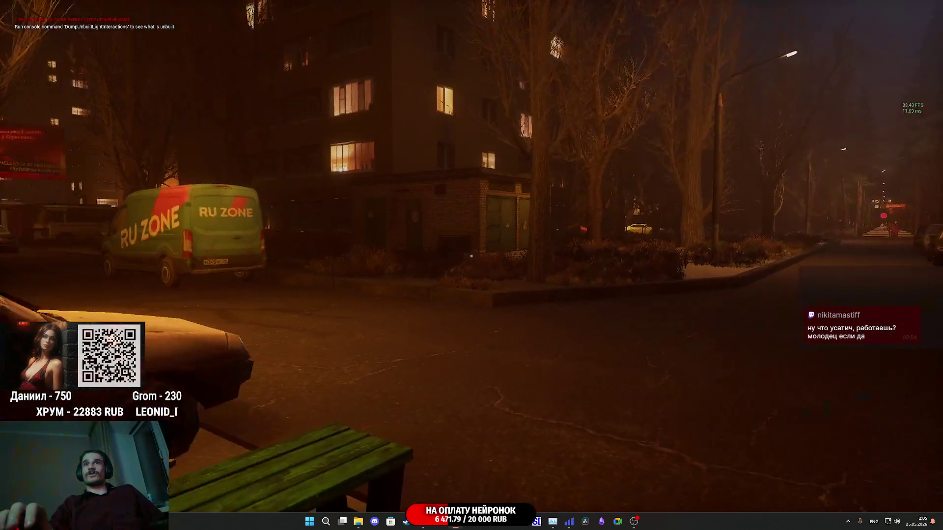
{"action": "key", "text": "w"}
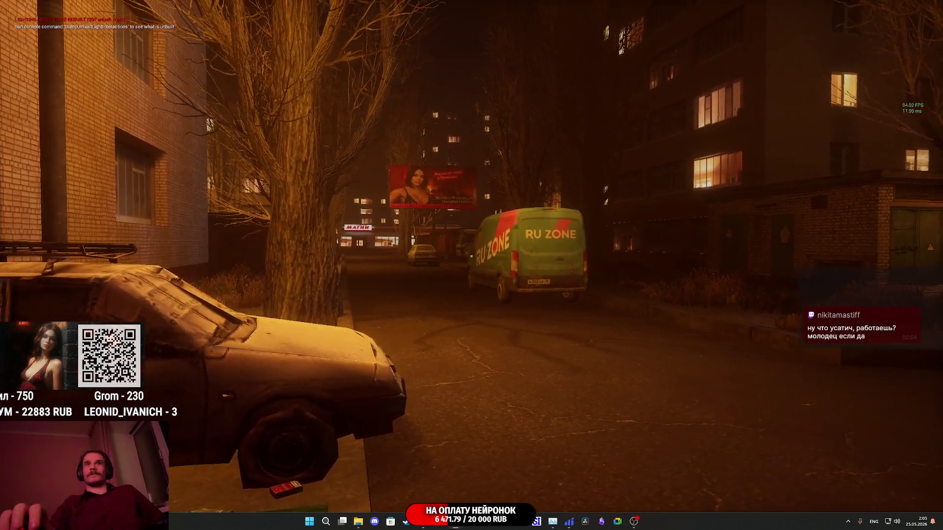
{"action": "key", "text": "w"}
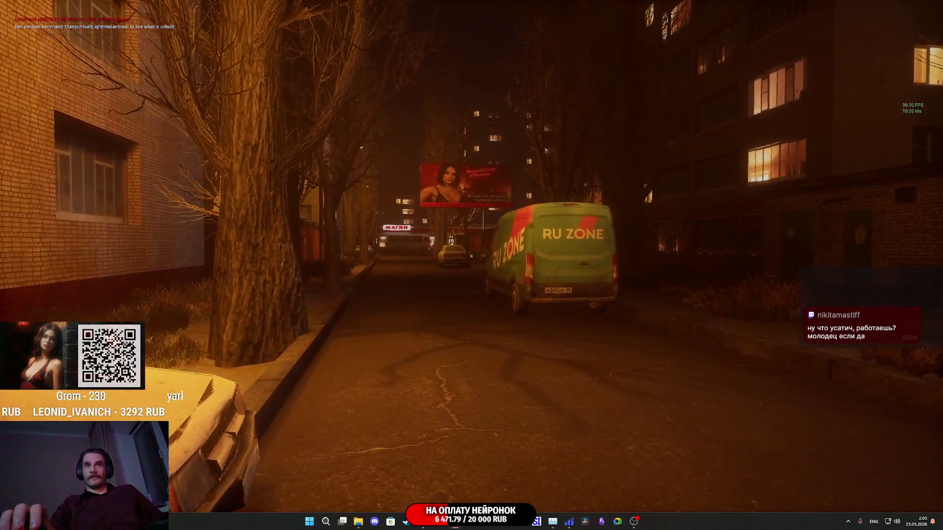
{"action": "key", "text": "w"}
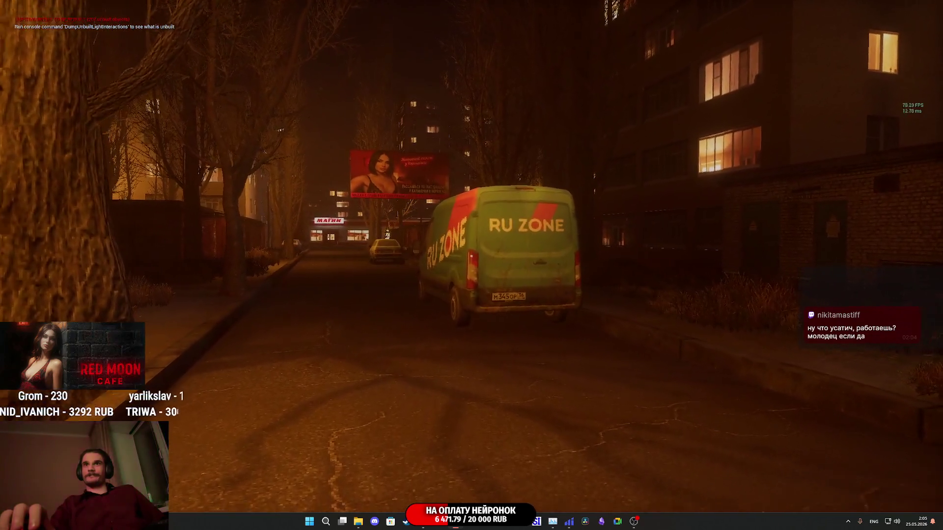
{"action": "key", "text": "w"}
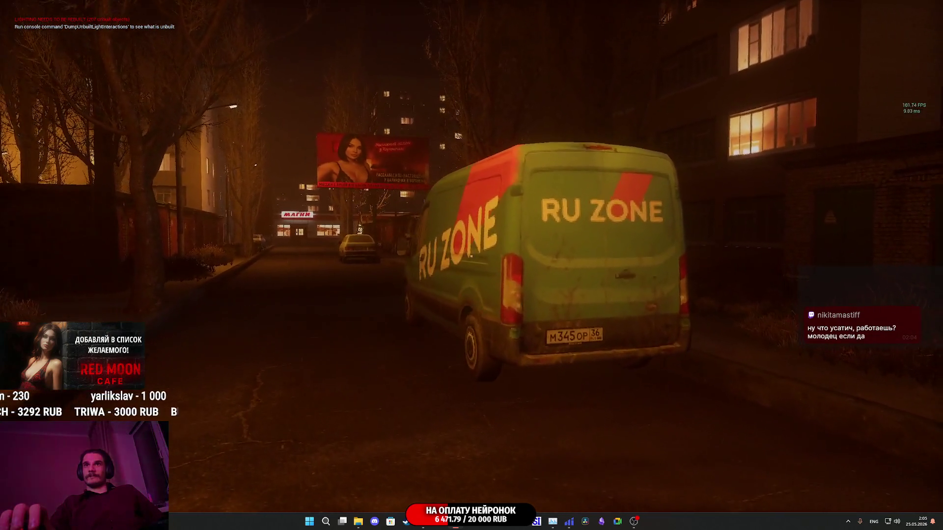
{"action": "key", "text": "w"}
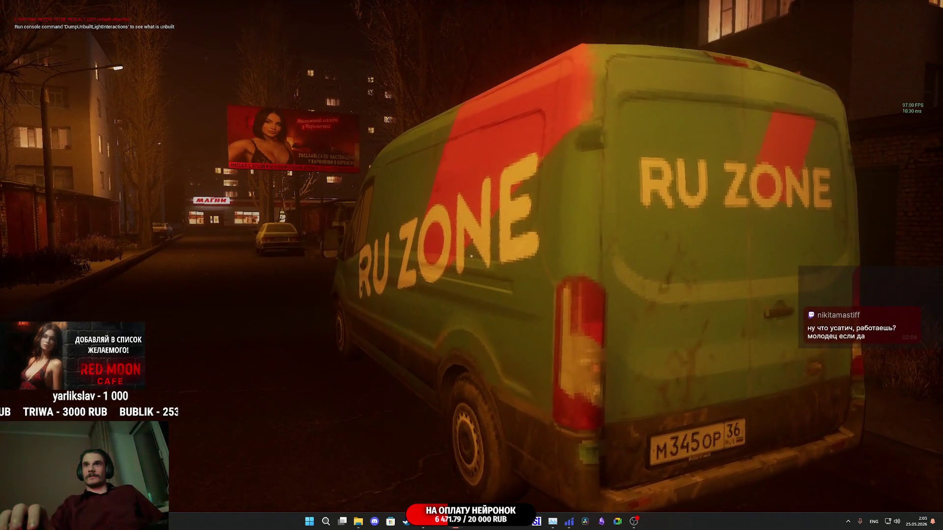
{"action": "key", "text": "w"}
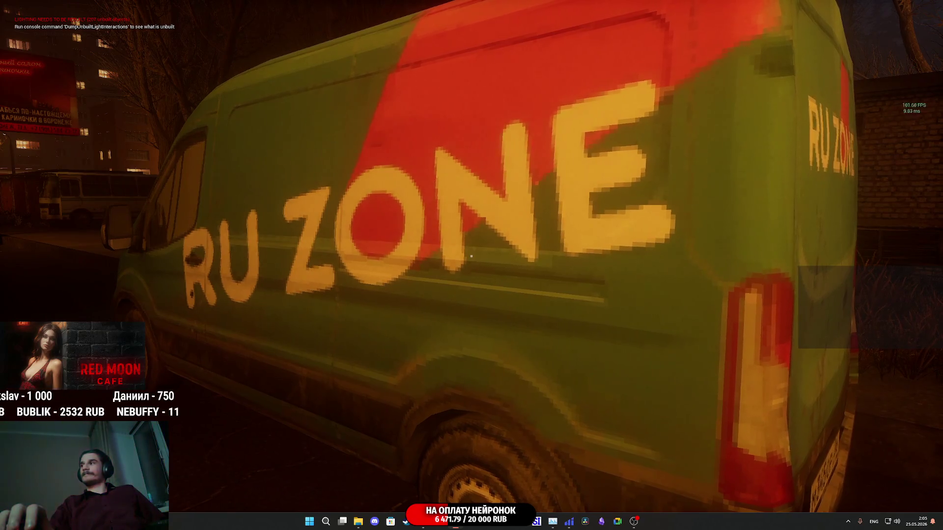
Circle the van to inspect its cab, front, side and rear doors, then back away for a full view.
{"action": "key", "text": "a"}
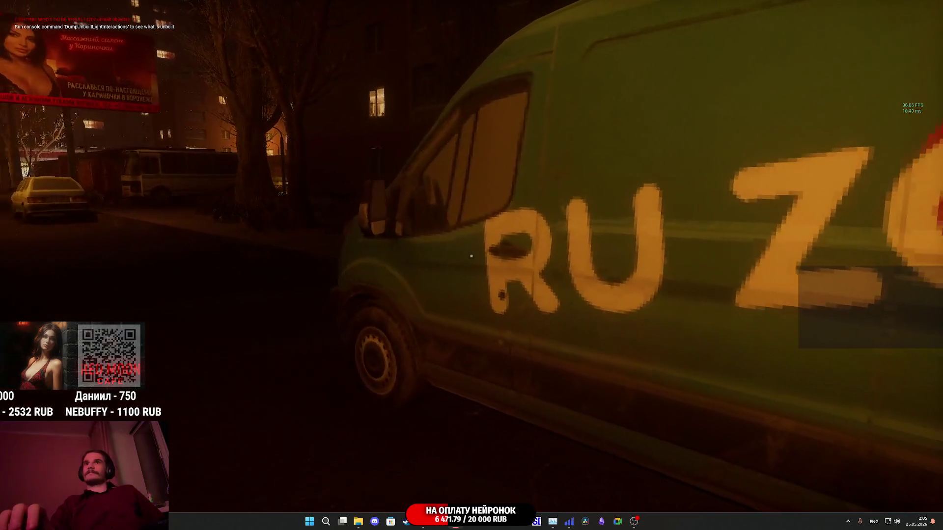
{"action": "key", "text": "a"}
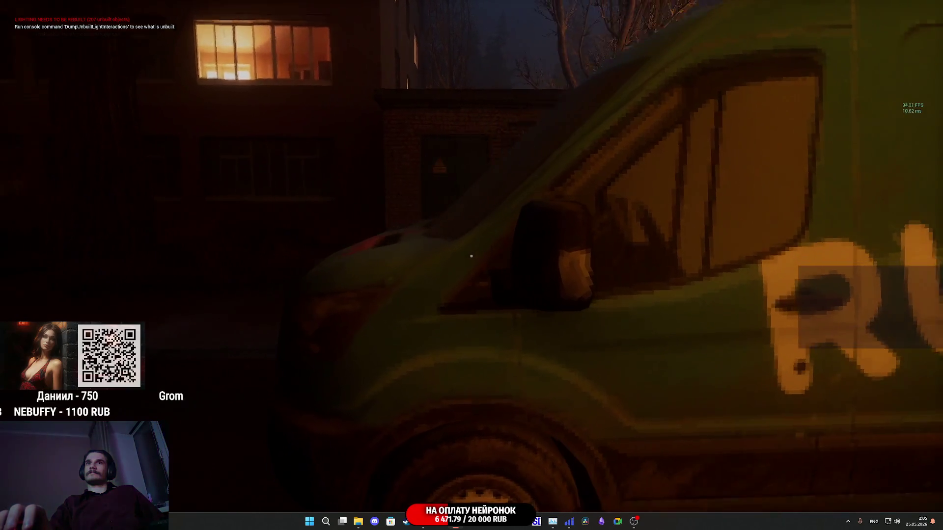
{"action": "key", "text": "s"}
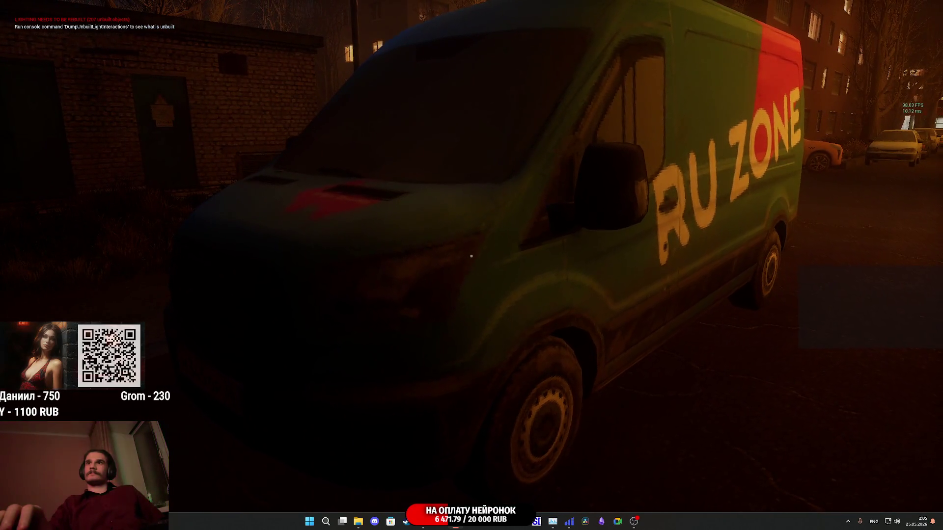
{"action": "key", "text": "d"}
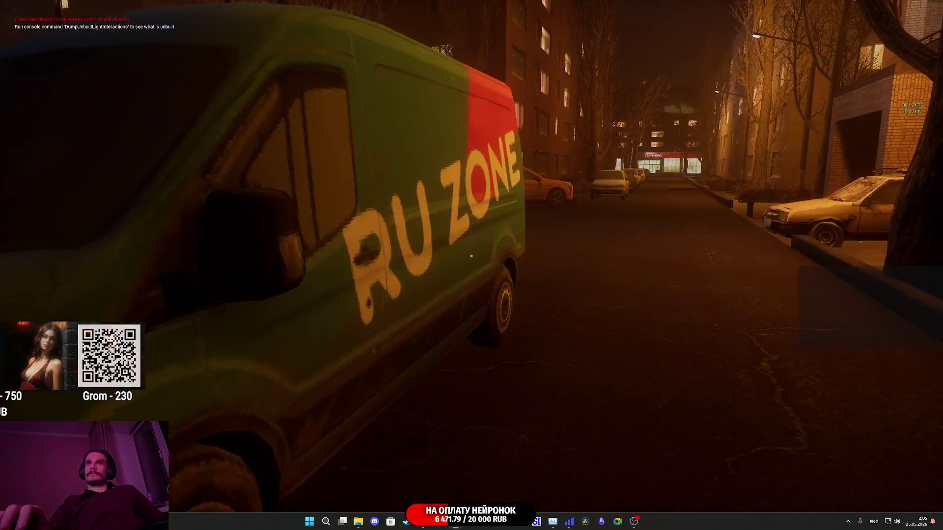
{"action": "key", "text": "w"}
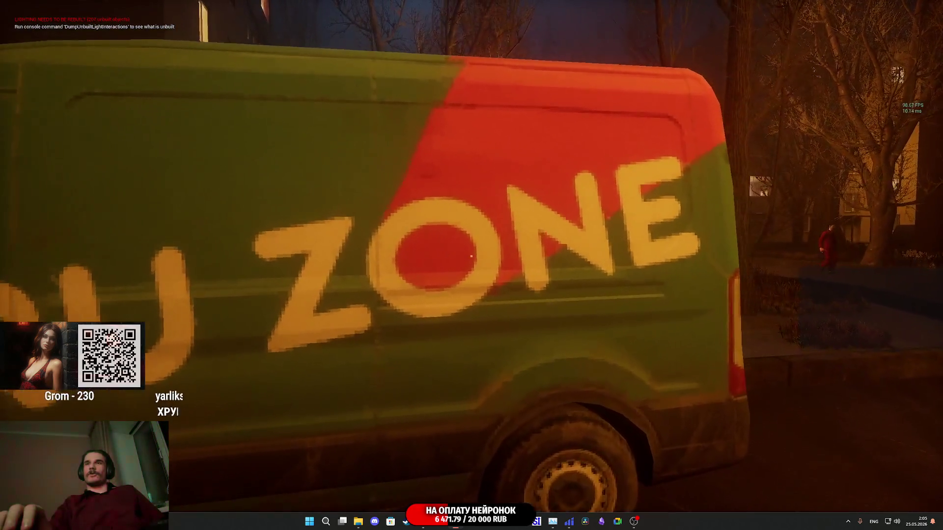
{"action": "key", "text": "w"}
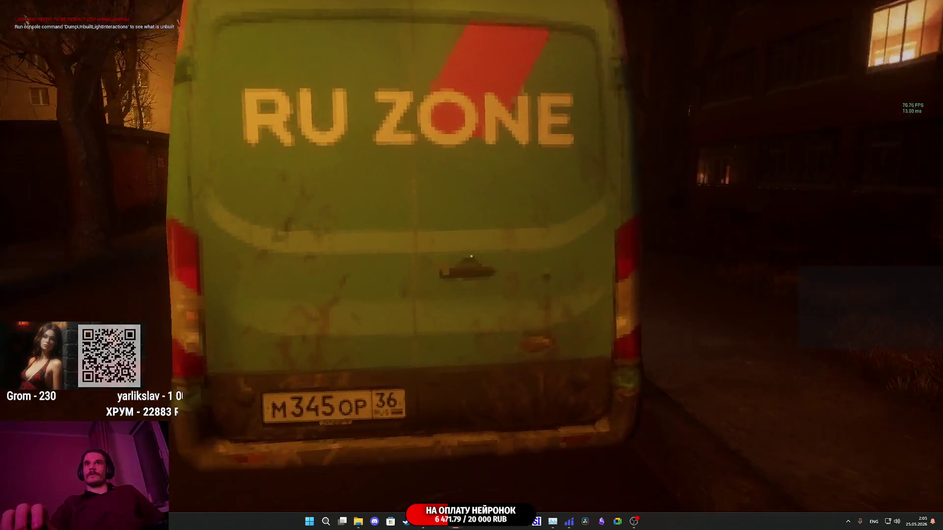
{"action": "key", "text": "s"}
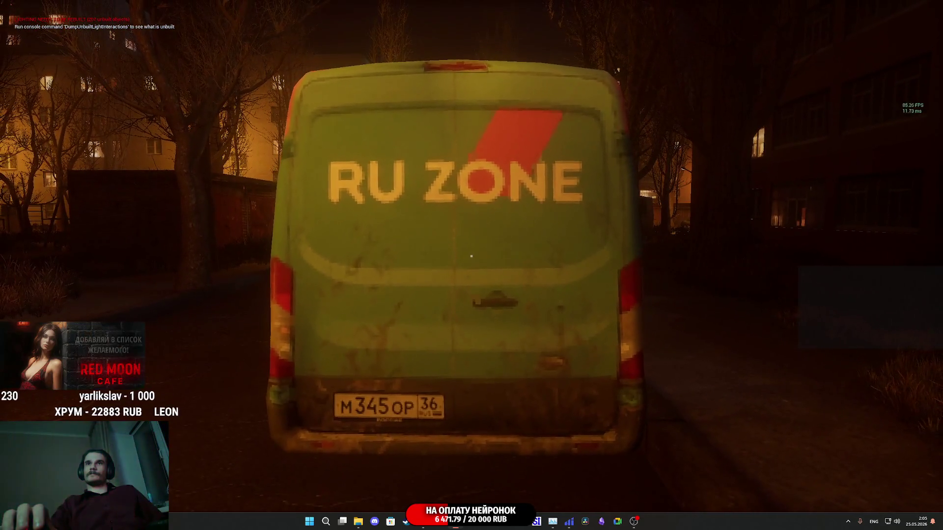
{"action": "key", "text": "s"}
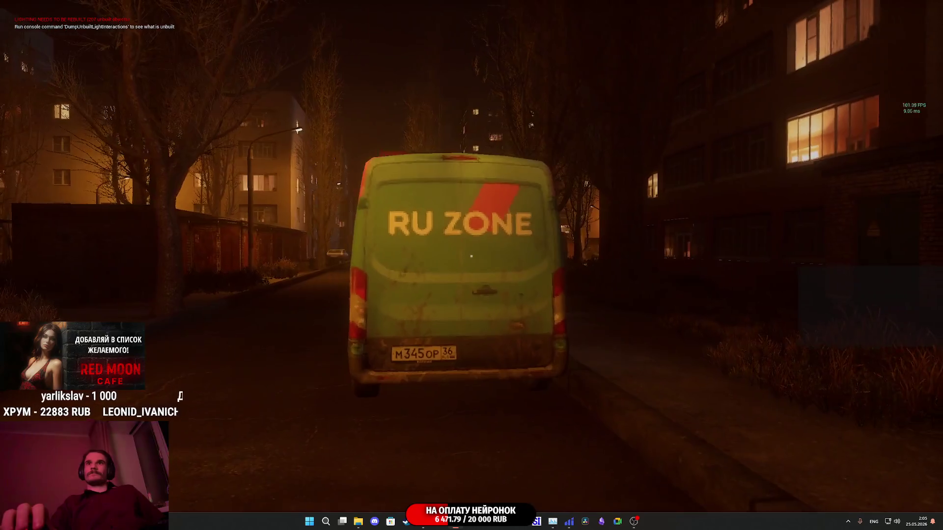
{"action": "key", "text": "s"}
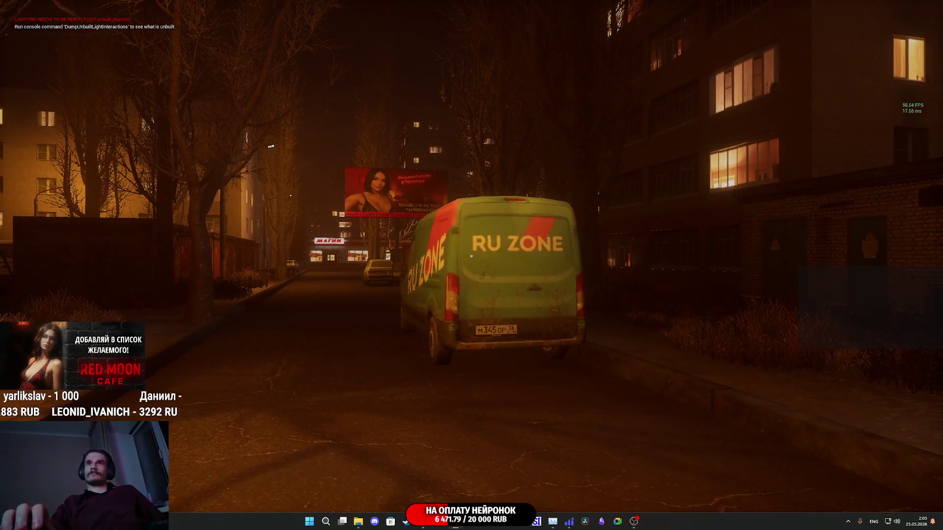
{"action": "mouse_move", "coordinate": [471, 256]}
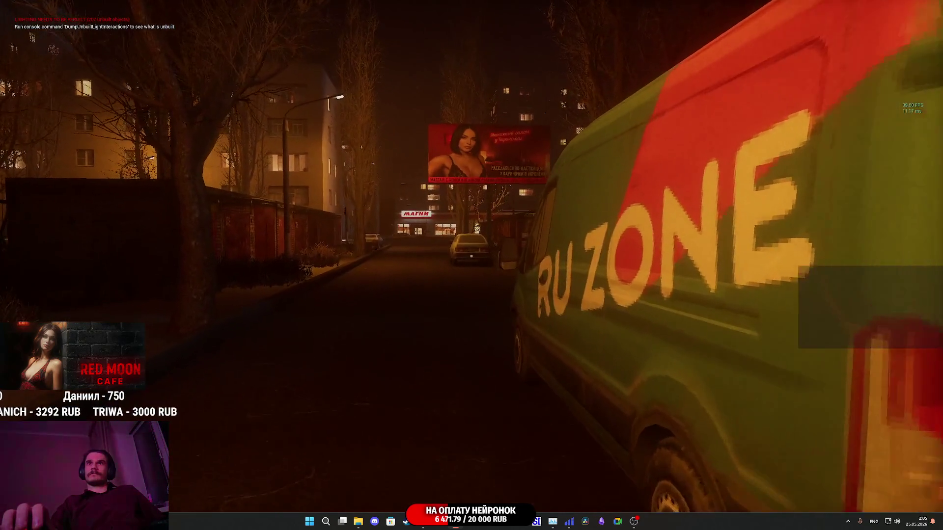
Back in the editor, focus the viewport on the van and orbit the camera along the street toward the apartment building.
{"action": "key", "text": "g"}
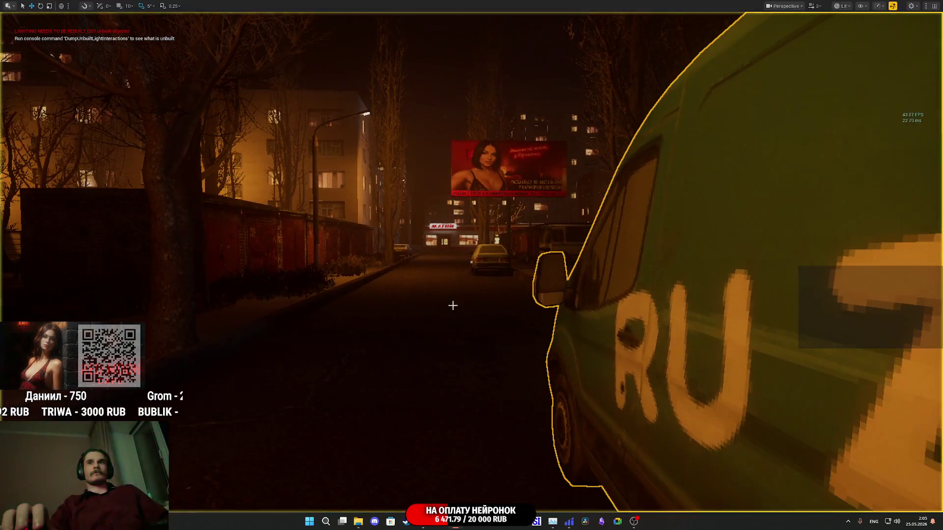
{"action": "key", "text": "f"}
{"action": "scroll", "coordinate": [471, 262], "scroll_direction": "down", "scroll_amount": 5}
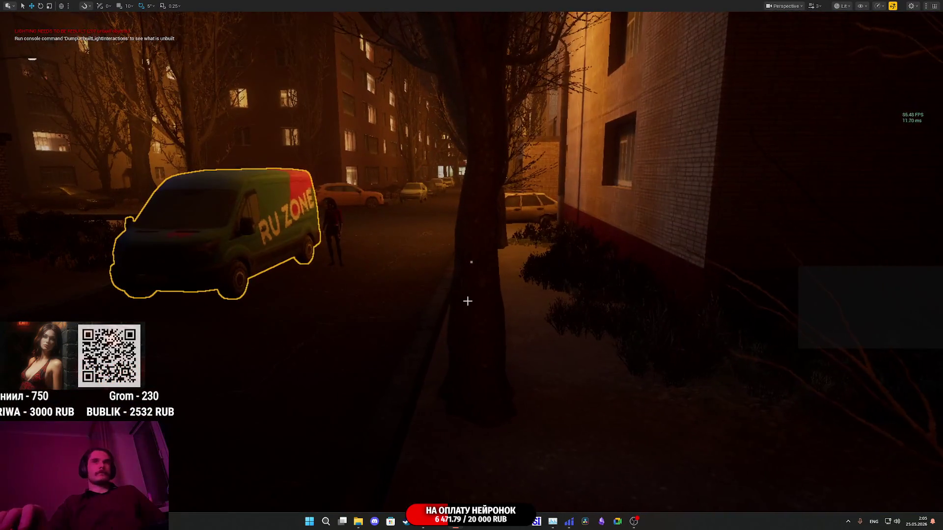
{"action": "scroll", "coordinate": [436, 299], "scroll_direction": "up", "scroll_amount": 5}
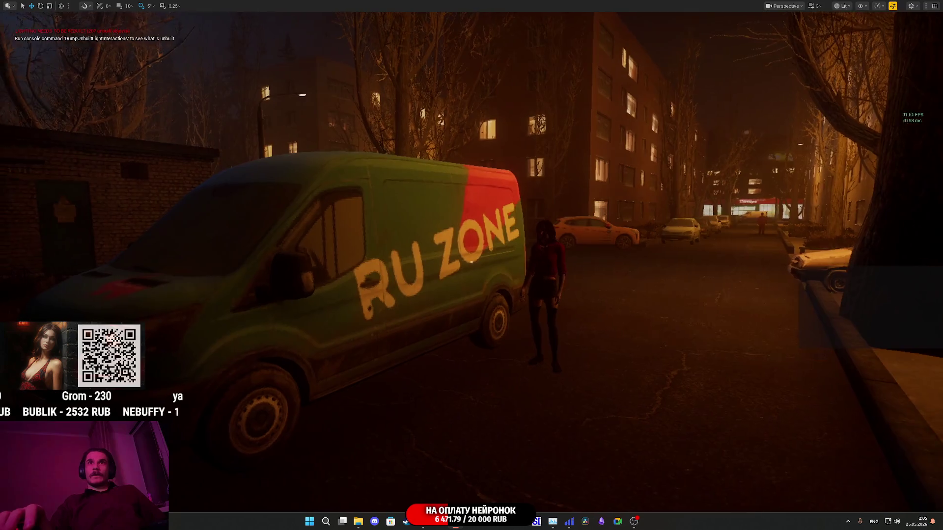
{"action": "mouse_move", "coordinate": [471, 262]}
{"action": "left_mouse_down"}
{"action": "mouse_move", "coordinate": [442, 262]}
{"action": "mouse_move", "coordinate": [531, 246]}
{"action": "mouse_move", "coordinate": [457, 285]}
{"action": "mouse_move", "coordinate": [457, 262]}
{"action": "mouse_move", "coordinate": [437, 263]}
{"action": "left_mouse_up"}
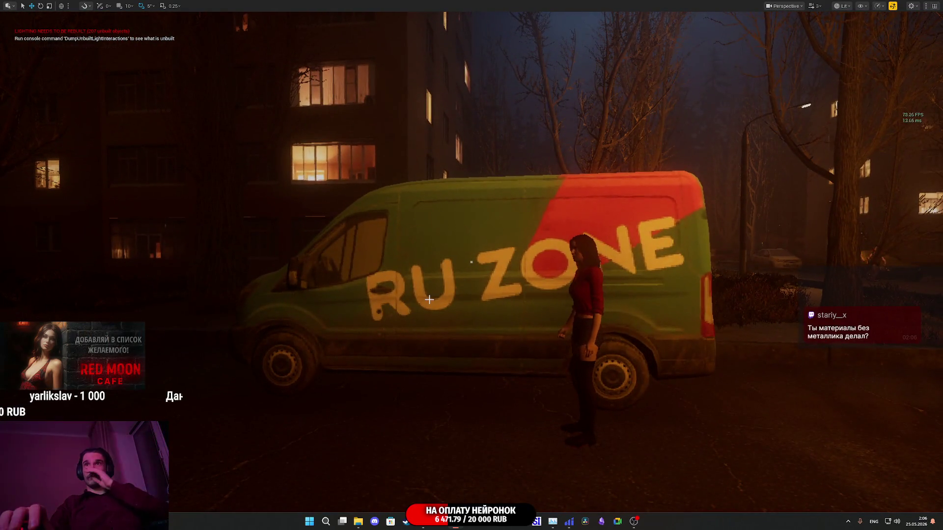
{"action": "mouse_move", "coordinate": [425, 299]}
{"action": "left_mouse_down"}
{"action": "mouse_move", "coordinate": [373, 297]}
{"action": "mouse_move", "coordinate": [432, 294]}
{"action": "left_mouse_up"}
{"action": "left_click_drag", "start_coordinate": [471, 256], "coordinate": [420, 256]}
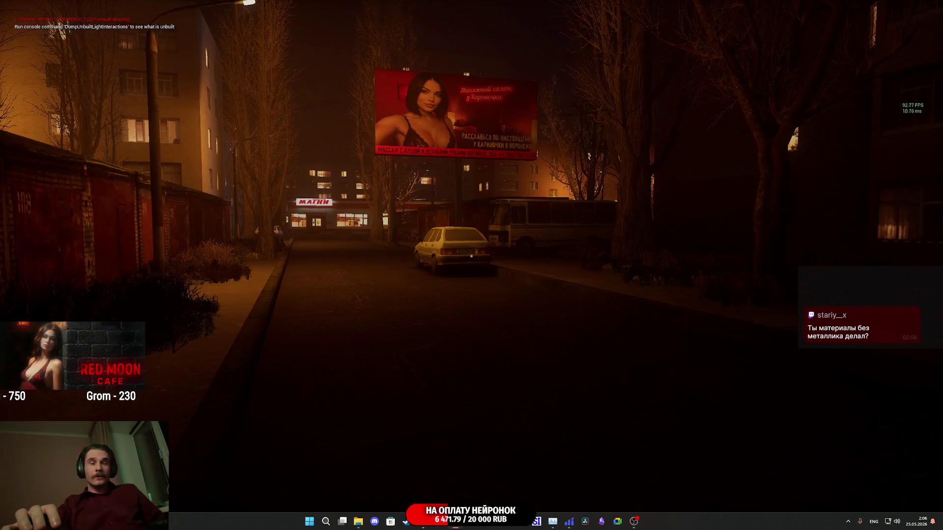
Take the viewport out of its full-screen view.
{"action": "key", "text": "Escape"}
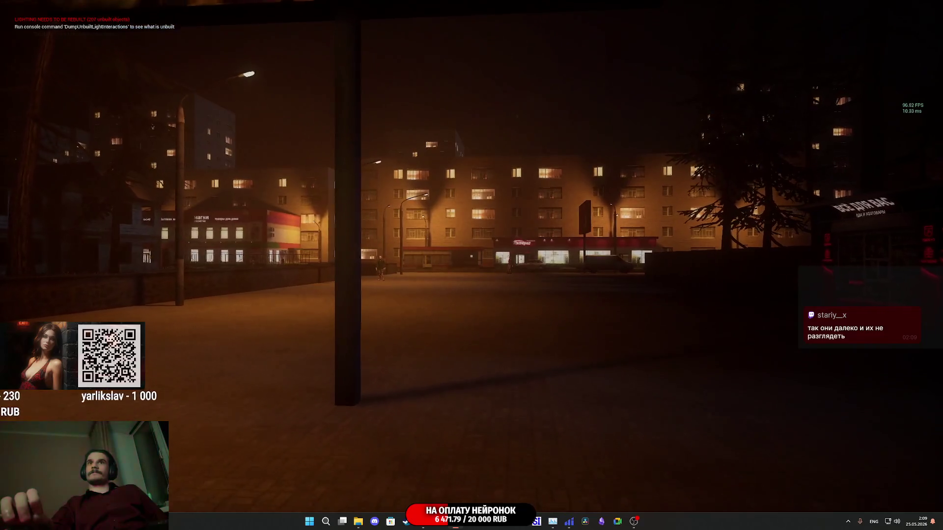
Walk past the red kiosk down the snowy street, end Play, and restore the full editor layout.
{"action": "key", "text": "w"}
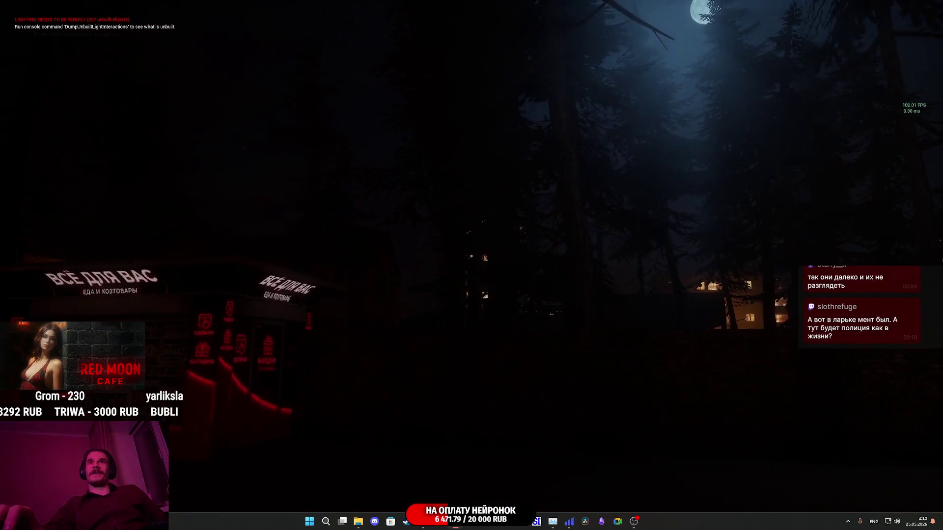
{"action": "key", "text": "w"}
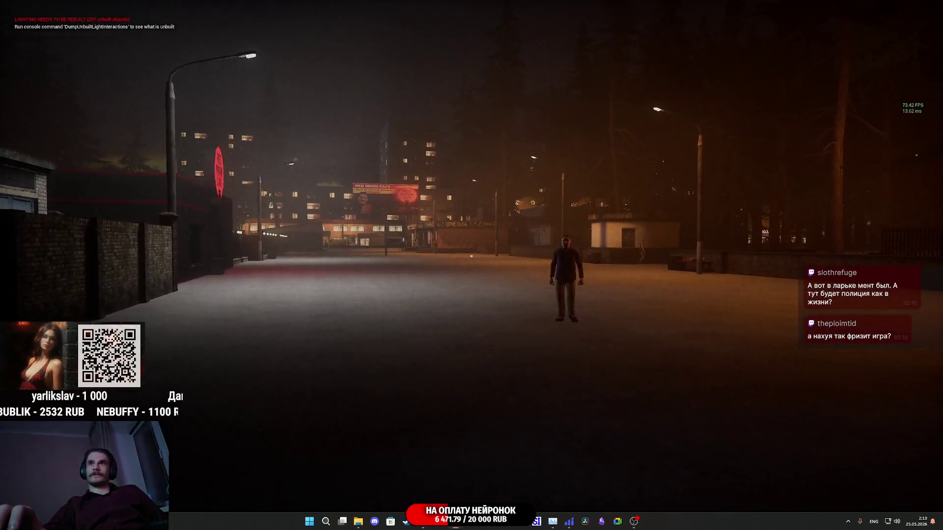
{"action": "key", "text": "w"}
{"action": "key", "text": "w"}
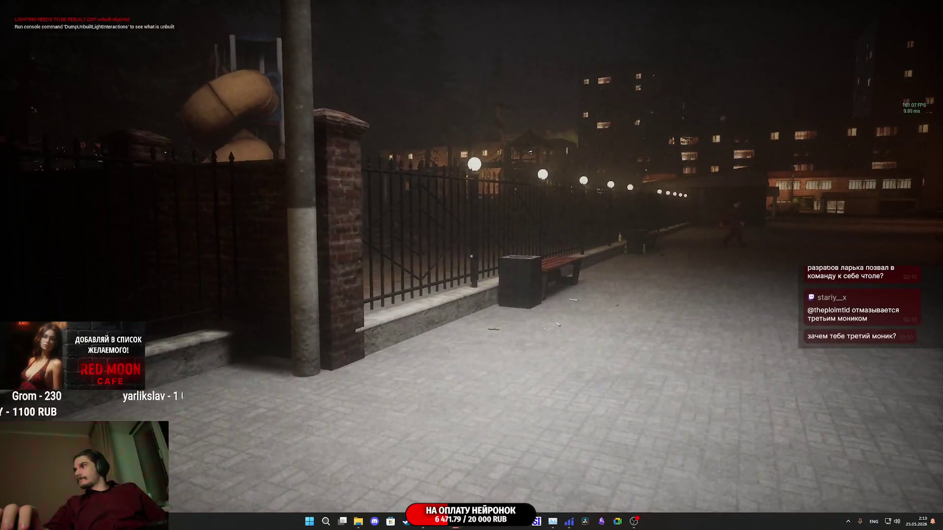
{"action": "key", "text": "Escape"}
{"action": "key", "text": "F11"}
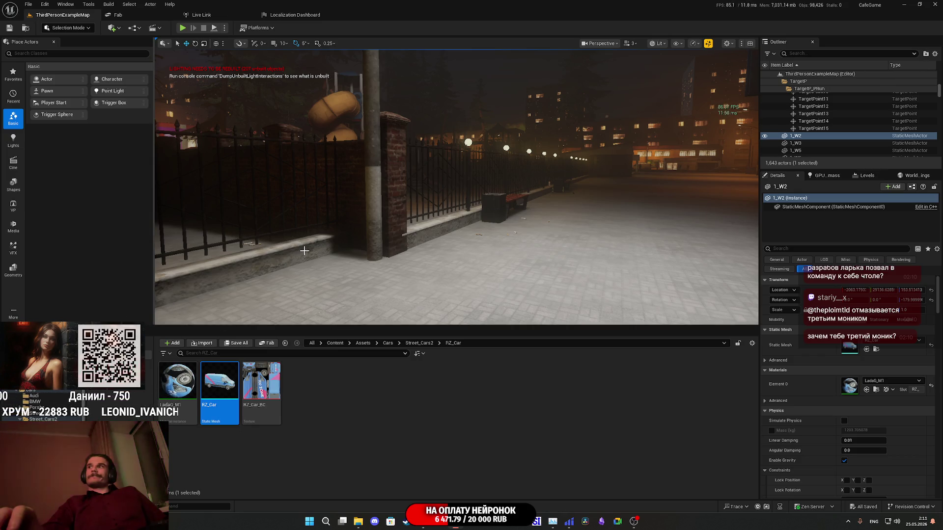
Move the viewport camera over to the Red Moon Cafe square, then minimize the editor window.
{"action": "left_click", "coordinate": [708, 45]}
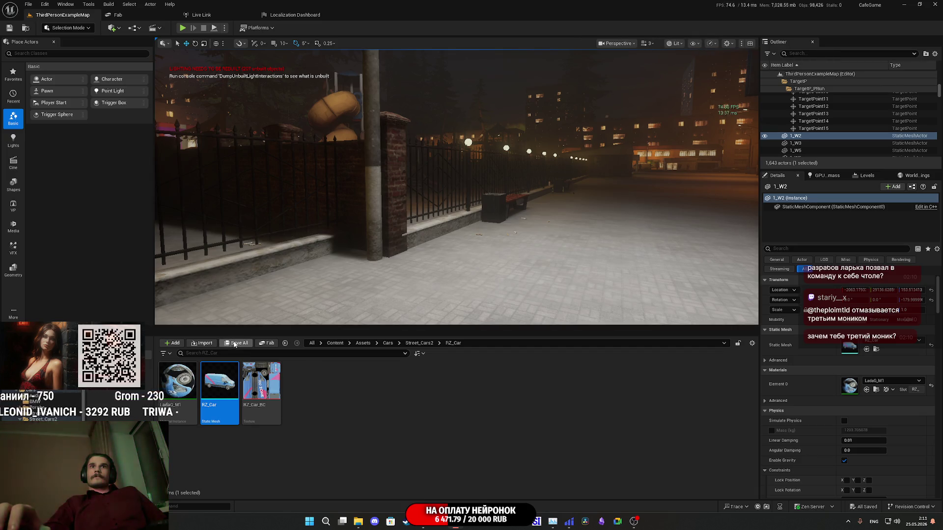
{"action": "left_click_drag", "start_coordinate": [156, 182], "coordinate": [156, 199]}
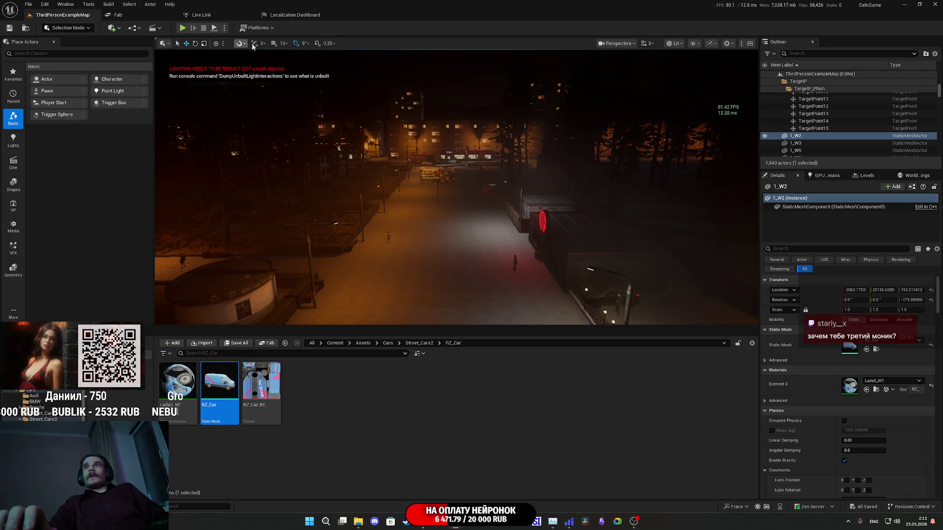
{"action": "left_click", "coordinate": [922, 5]}
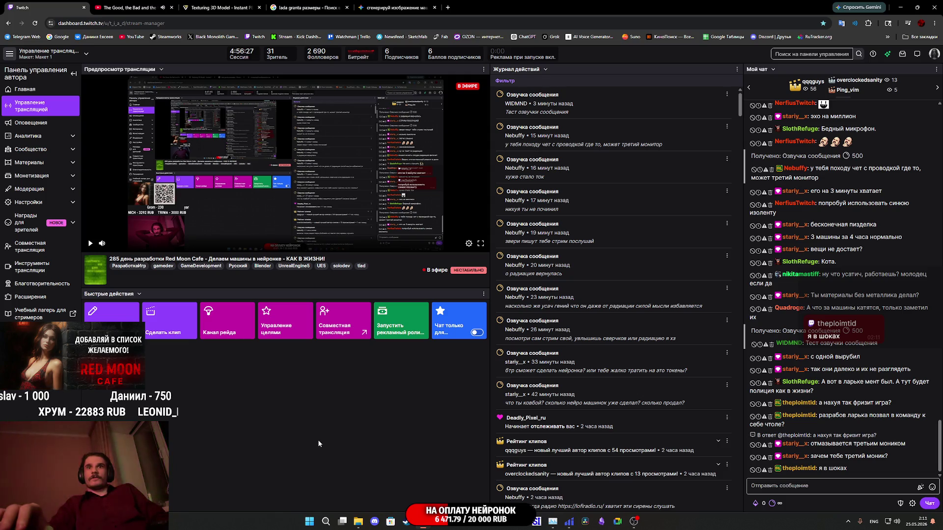
Check the hidden system tray icons, then minimize the browser to show the desktop.
{"action": "left_click", "coordinate": [849, 521]}
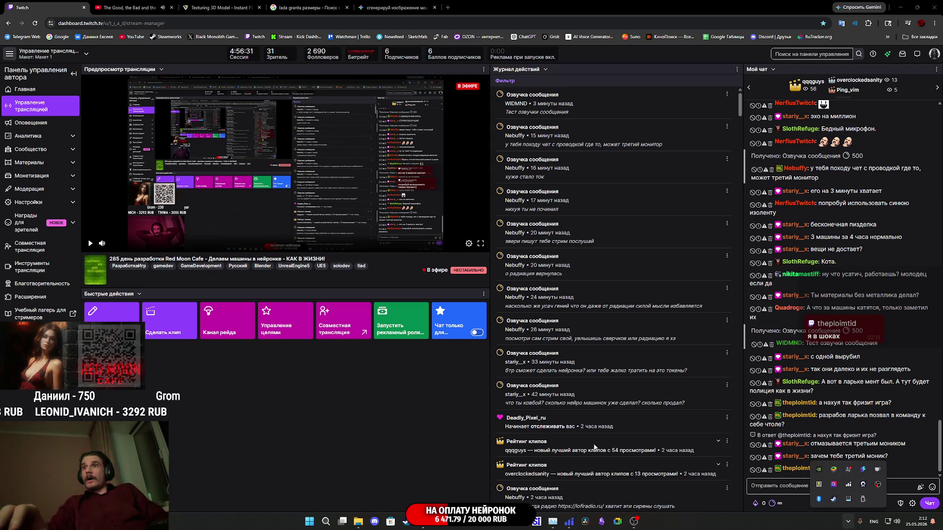
{"action": "left_click", "coordinate": [901, 7]}
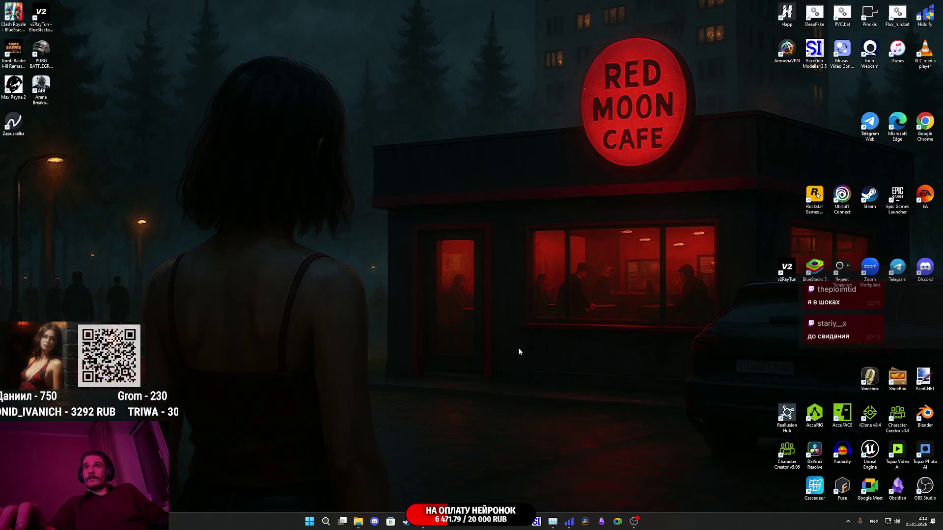
{"action": "right_click", "coordinate": [509, 338]}
{"action": "left_click", "coordinate": [547, 453]}
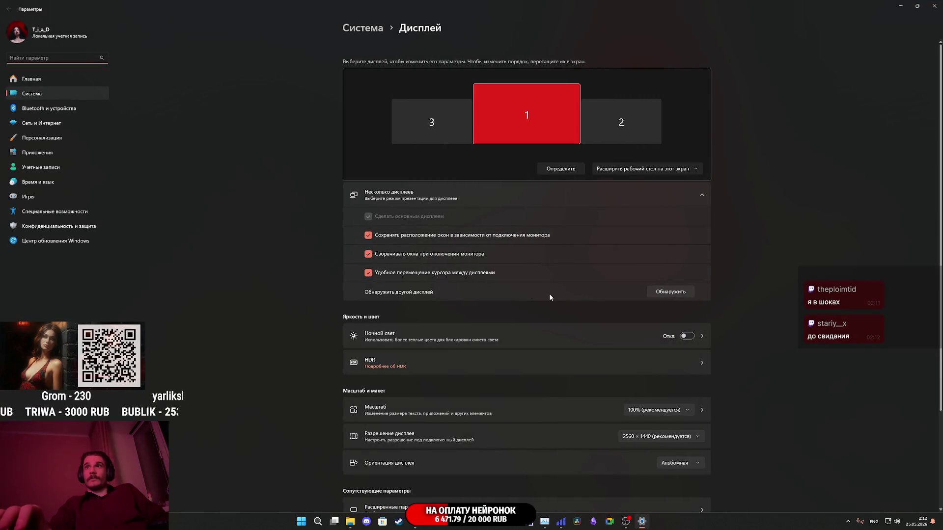
{"action": "scroll", "coordinate": [460, 238], "scroll_direction": "down", "scroll_amount": 3}
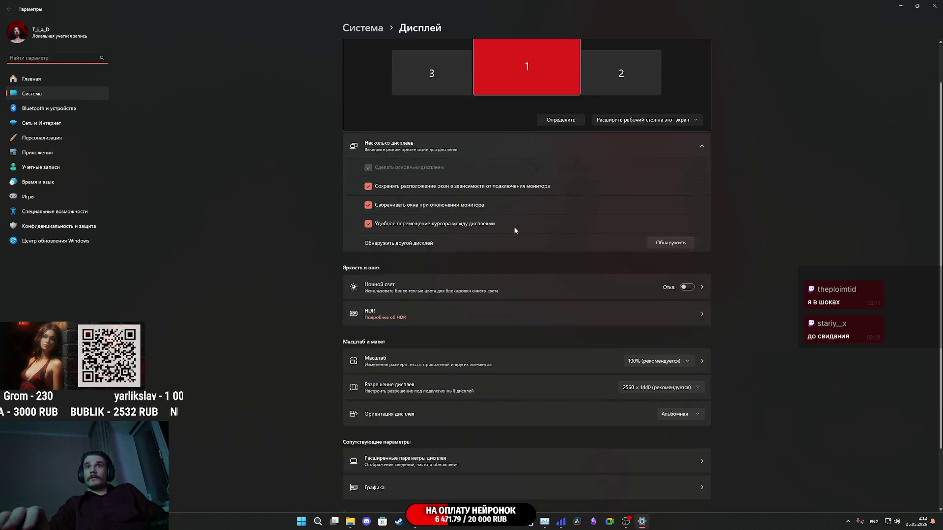
{"action": "scroll", "coordinate": [494, 332], "scroll_direction": "up", "scroll_amount": 3}
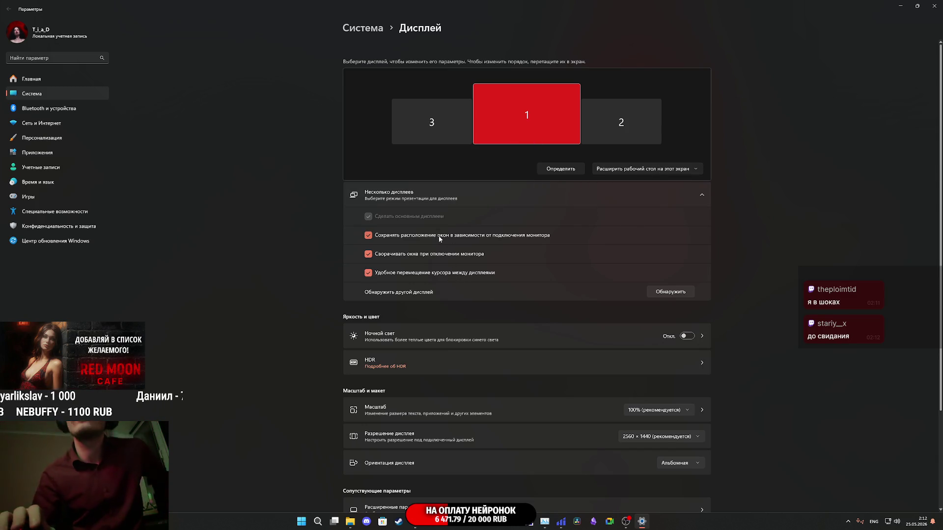
{"action": "scroll", "coordinate": [447, 315], "scroll_direction": "down", "scroll_amount": 3}
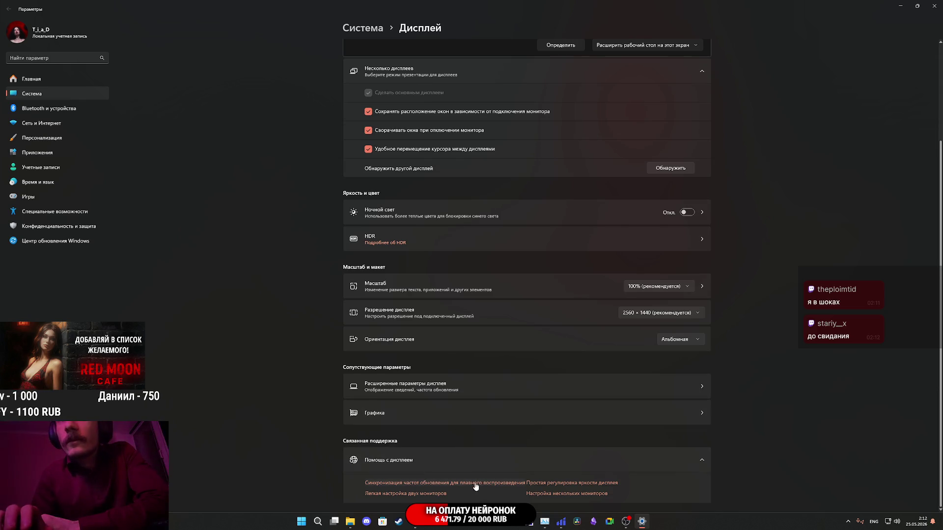
{"action": "left_click", "coordinate": [432, 485]}
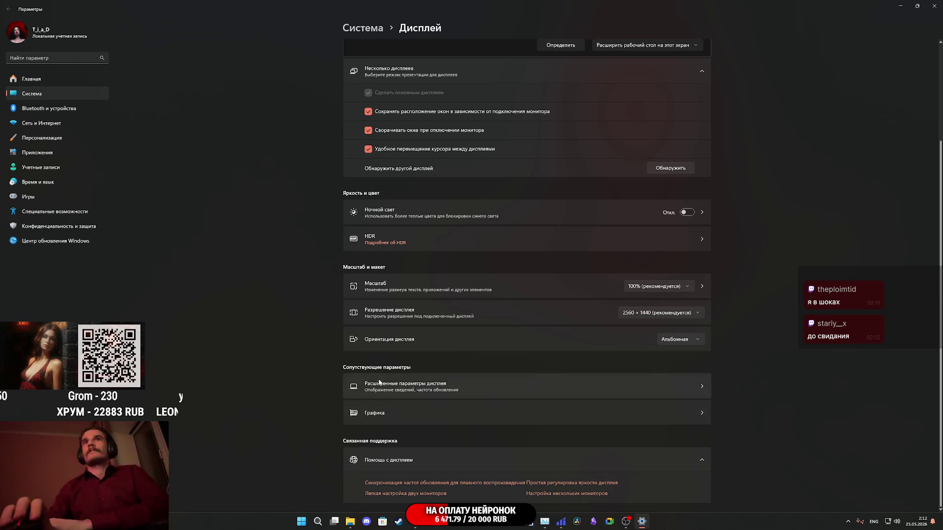
{"action": "scroll", "coordinate": [469, 338], "scroll_direction": "up", "scroll_amount": 3}
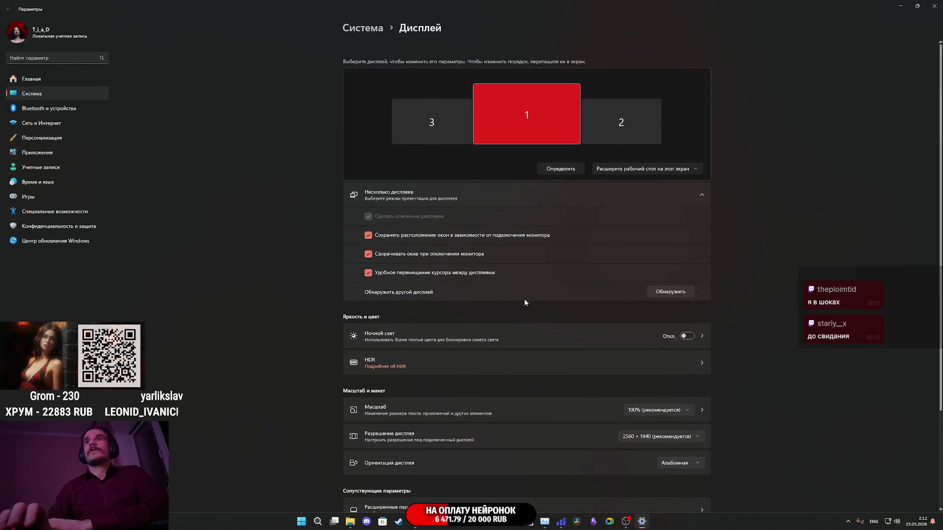
{"action": "scroll", "coordinate": [479, 344], "scroll_direction": "down", "scroll_amount": 3}
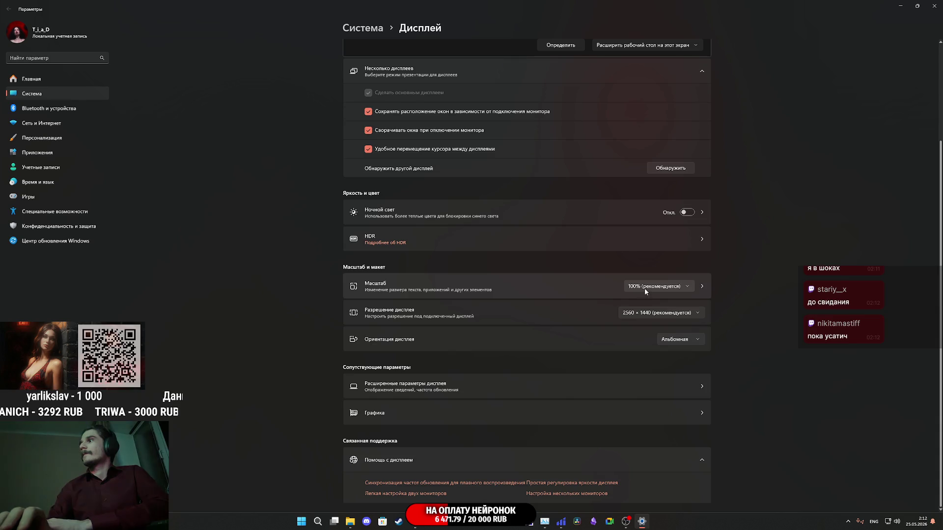
{"action": "left_click", "coordinate": [476, 389]}
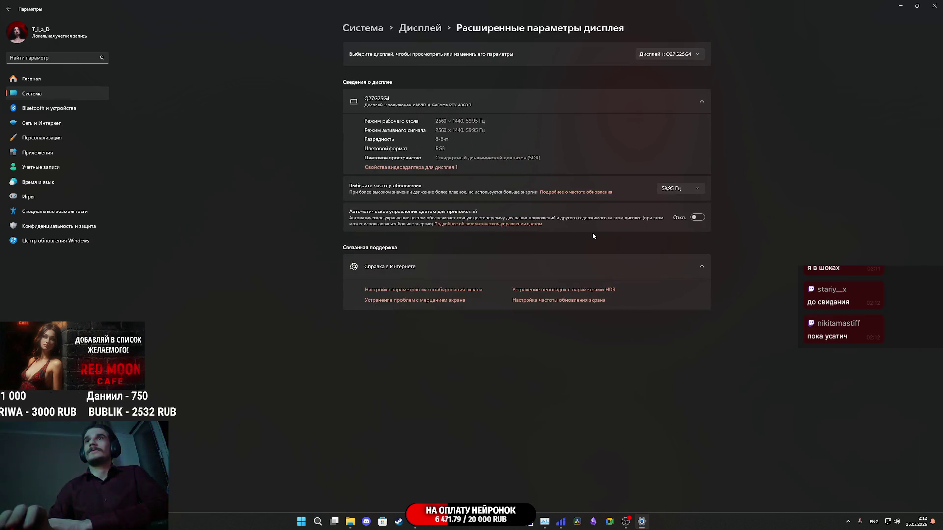
Switch the Q27G2SG4 monitor's refresh rate to 155 Hz and keep the change.
{"action": "left_click", "coordinate": [682, 190]}
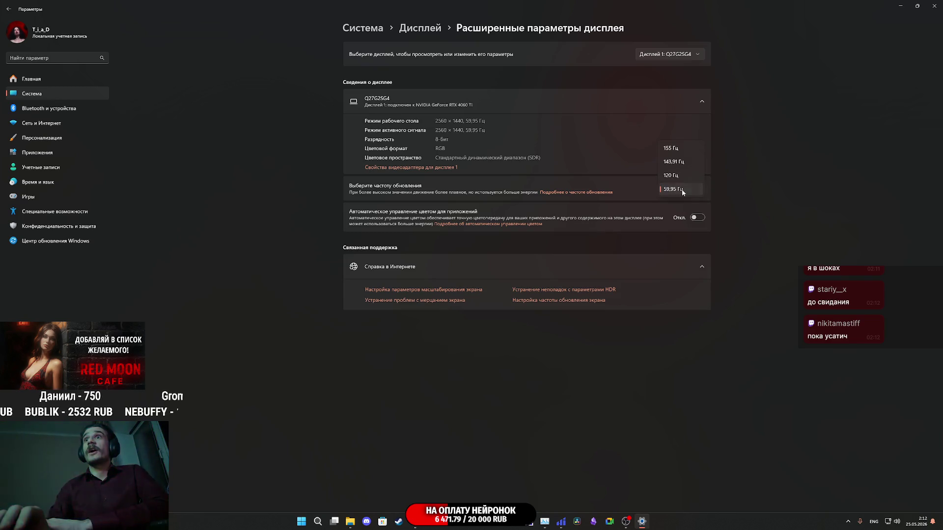
{"action": "left_click", "coordinate": [675, 150]}
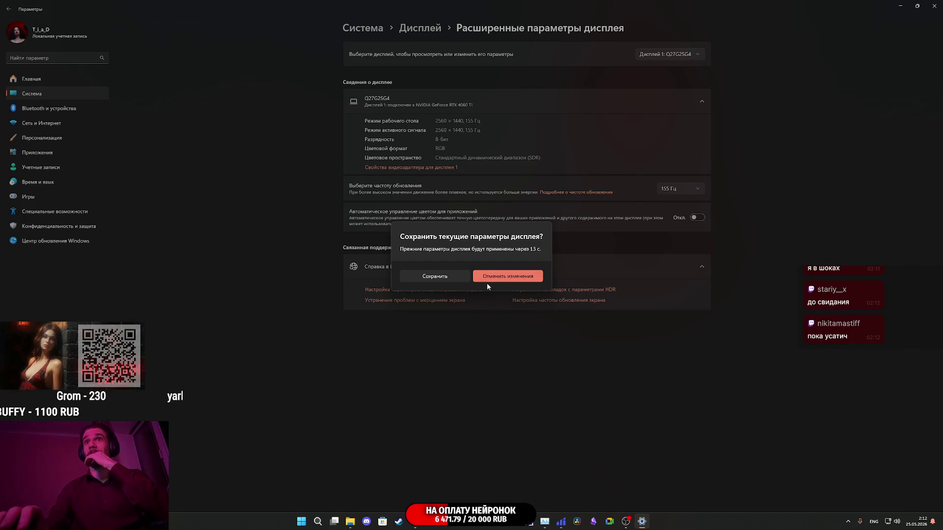
{"action": "left_click", "coordinate": [452, 278]}
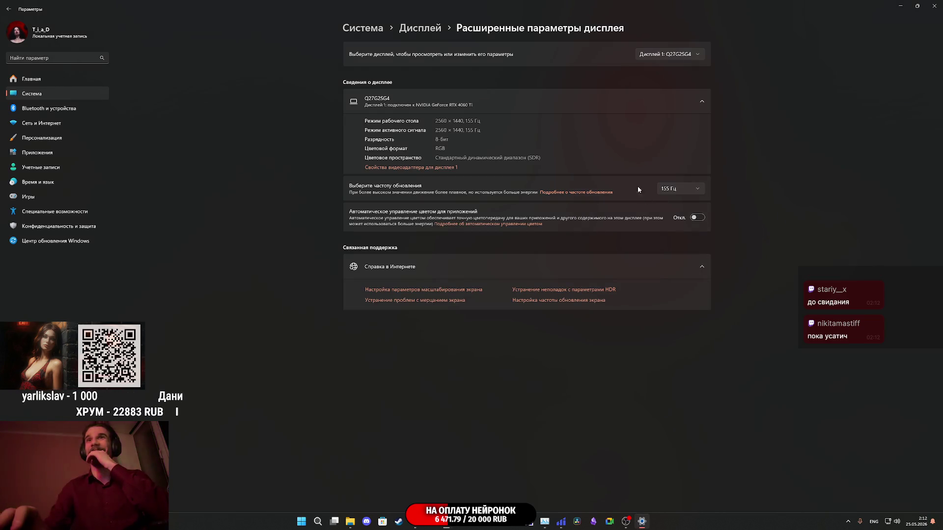
Review the LG FULL HD and LCD2361 displays' refresh options, then close Settings.
{"action": "left_click", "coordinate": [672, 55]}
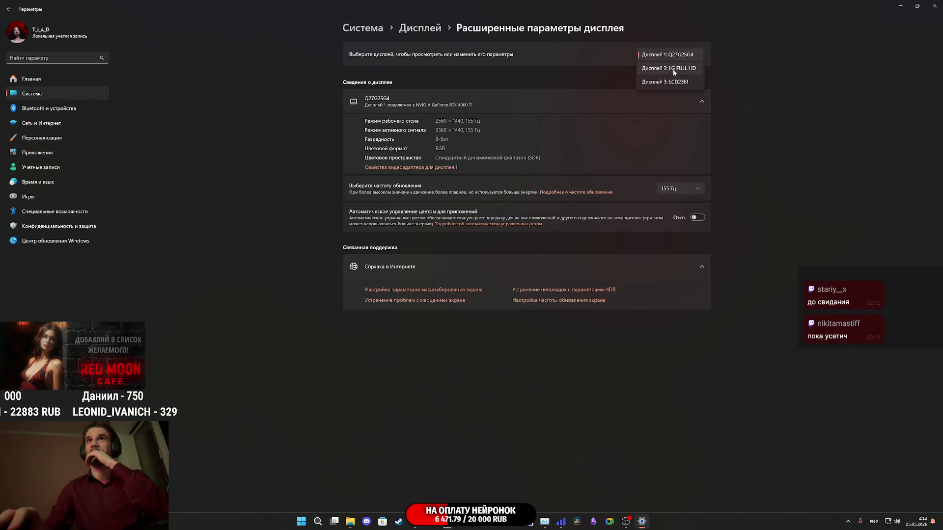
{"action": "left_click", "coordinate": [674, 69]}
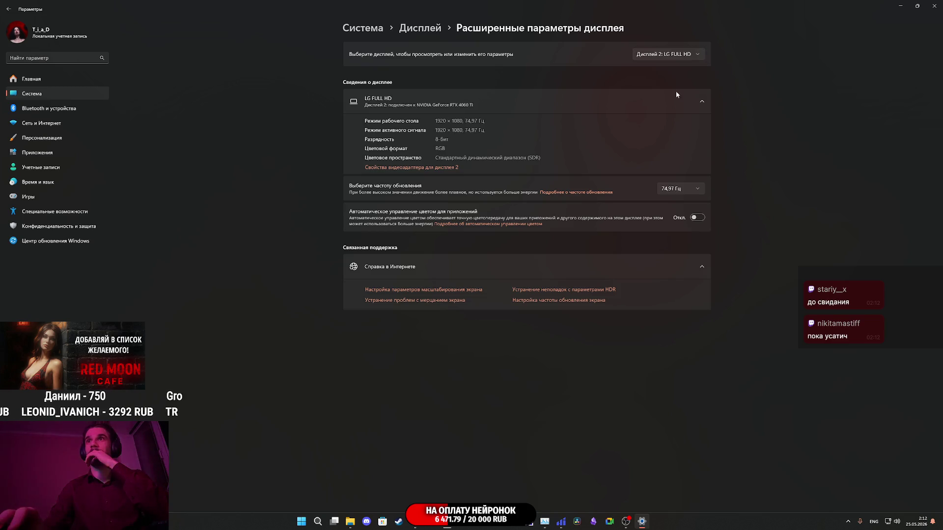
{"action": "left_click", "coordinate": [675, 190]}
{"action": "left_click", "coordinate": [701, 126]}
{"action": "left_click", "coordinate": [678, 67]}
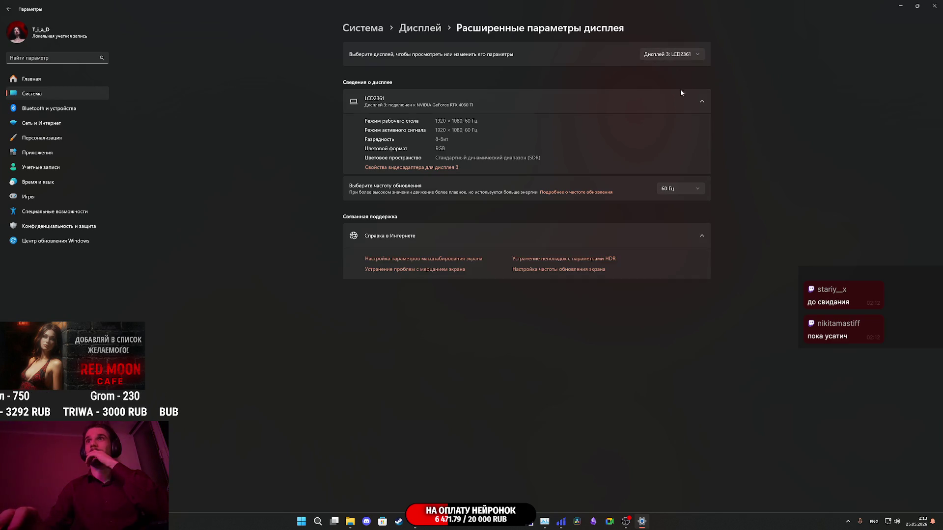
{"action": "left_click", "coordinate": [642, 522]}
{"action": "left_click", "coordinate": [641, 479]}
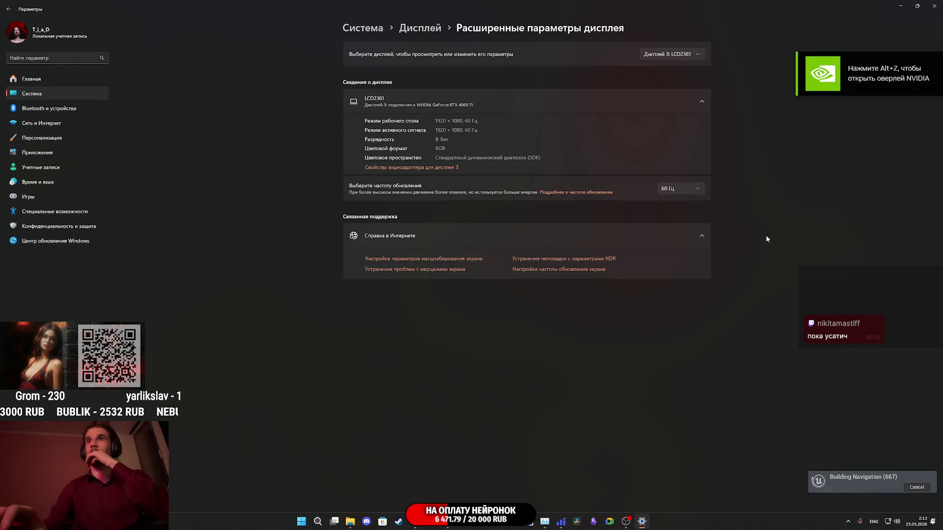
{"action": "left_click", "coordinate": [933, 7]}
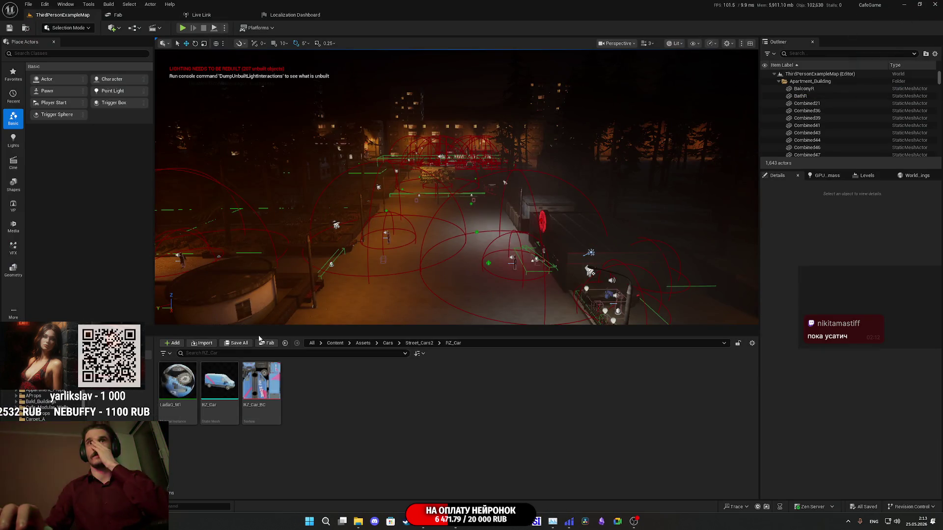
Start Play-in-Editor full screen and walk the character through the living room into the kitchen.
{"action": "scroll", "coordinate": [403, 183], "scroll_direction": "down", "scroll_amount": 5}
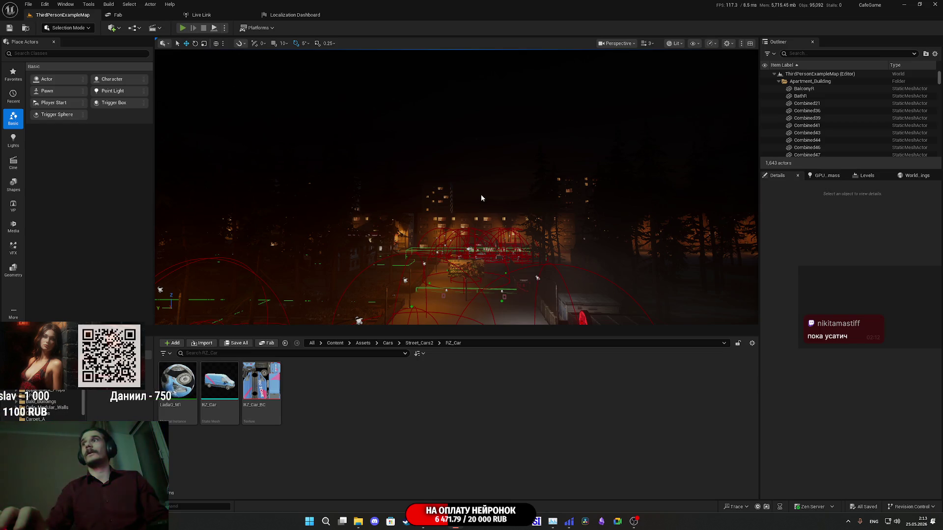
{"action": "key", "text": "alt+p"}
{"action": "key", "text": "F11"}
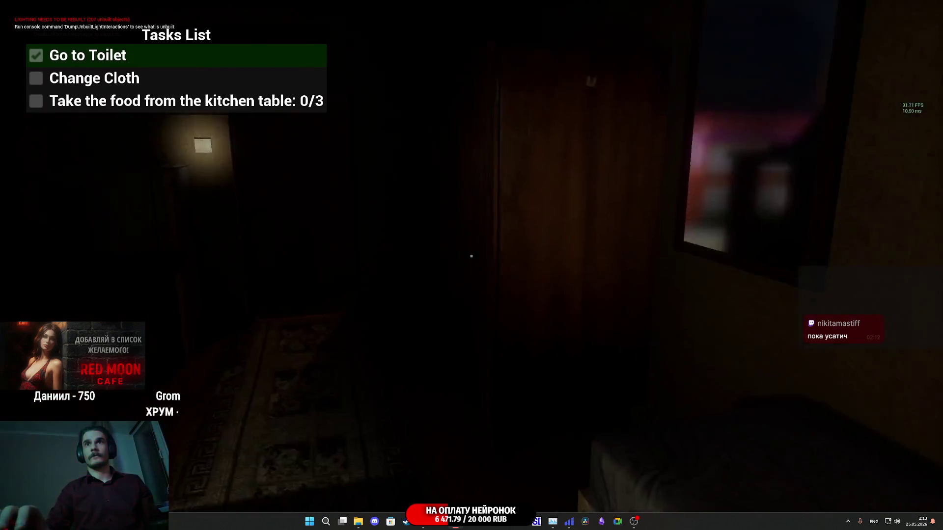
{"action": "key", "text": "e"}
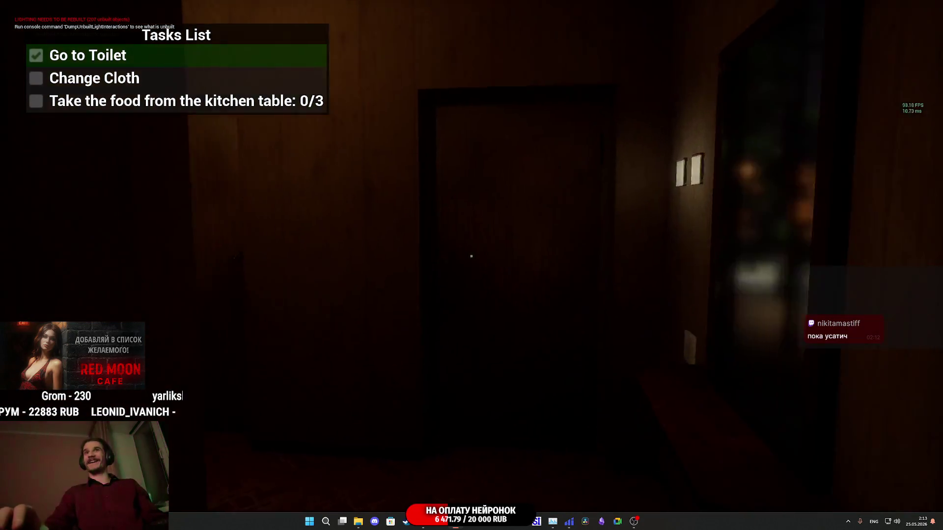
{"action": "key", "text": "w"}
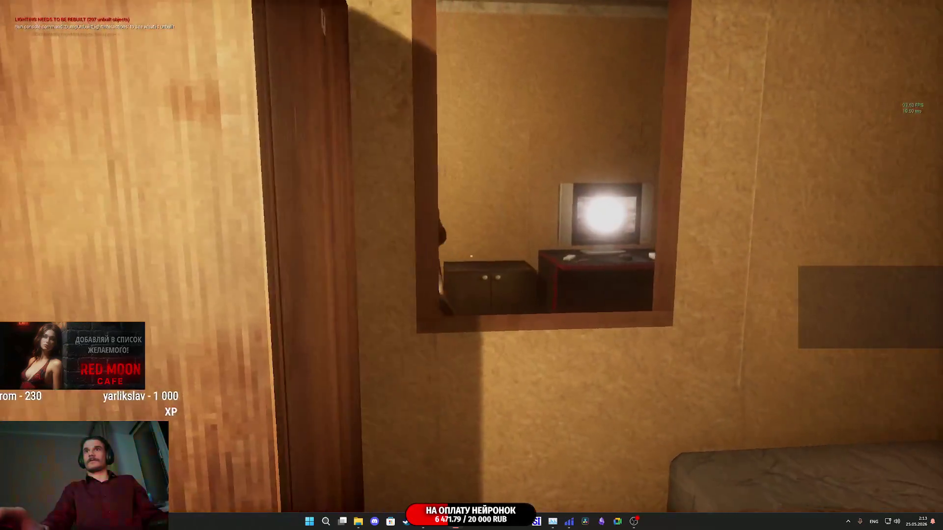
Trigger the character's hand gesture a few times, stop the playtest, and search the Outliner's actor list.
{"action": "left_click", "coordinate": [471, 256]}
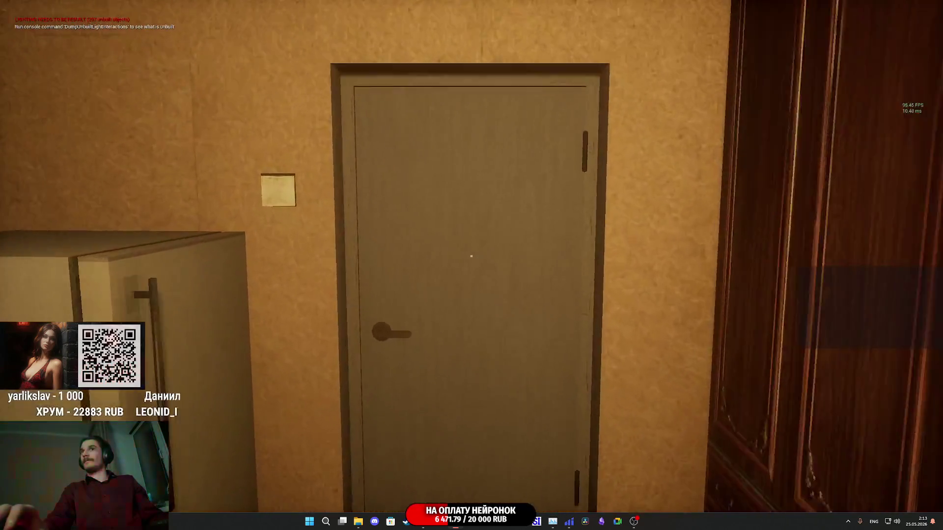
{"action": "left_click", "coordinate": [471, 256]}
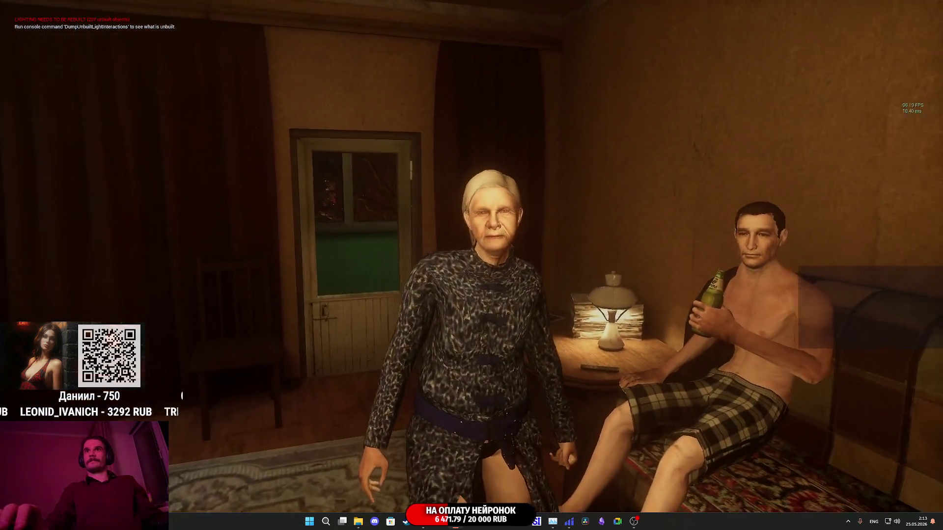
{"action": "left_click", "coordinate": [471, 256]}
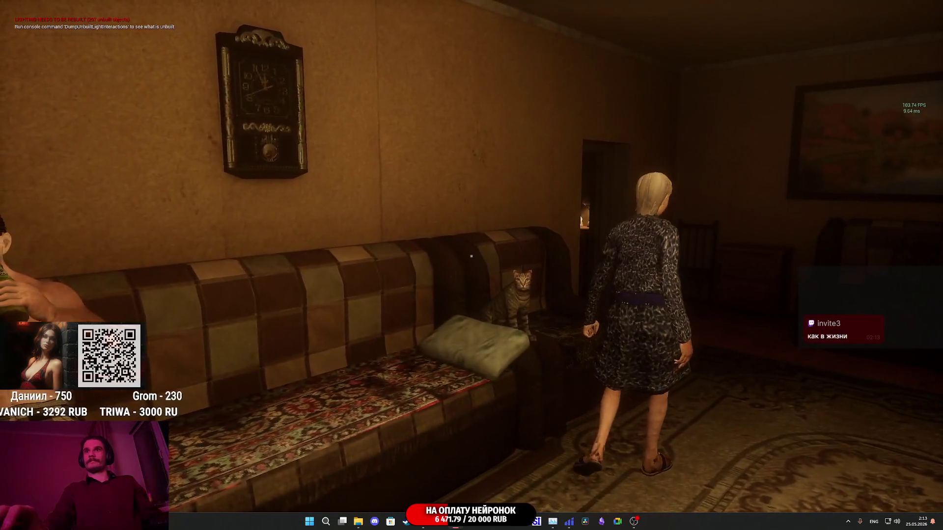
{"action": "key", "text": "Escape"}
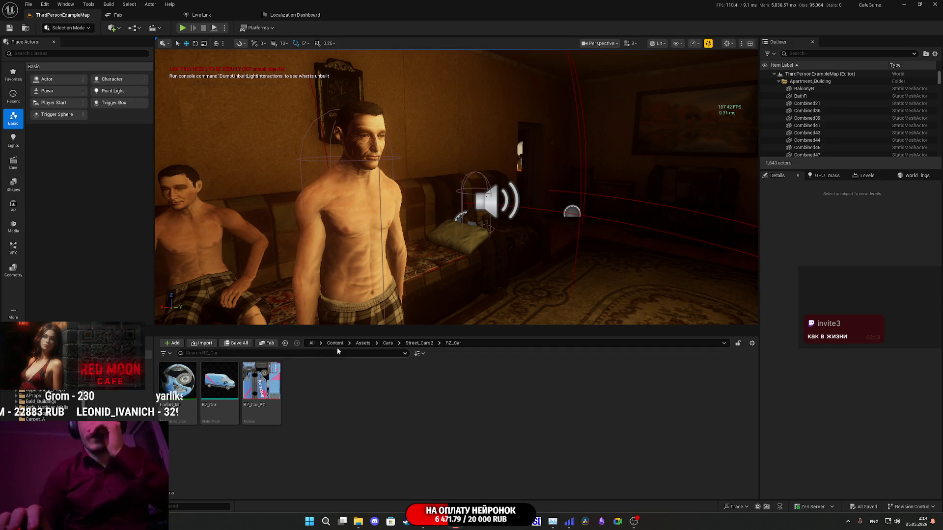
{"action": "left_click", "coordinate": [794, 54]}
{"action": "type", "text": "v"}
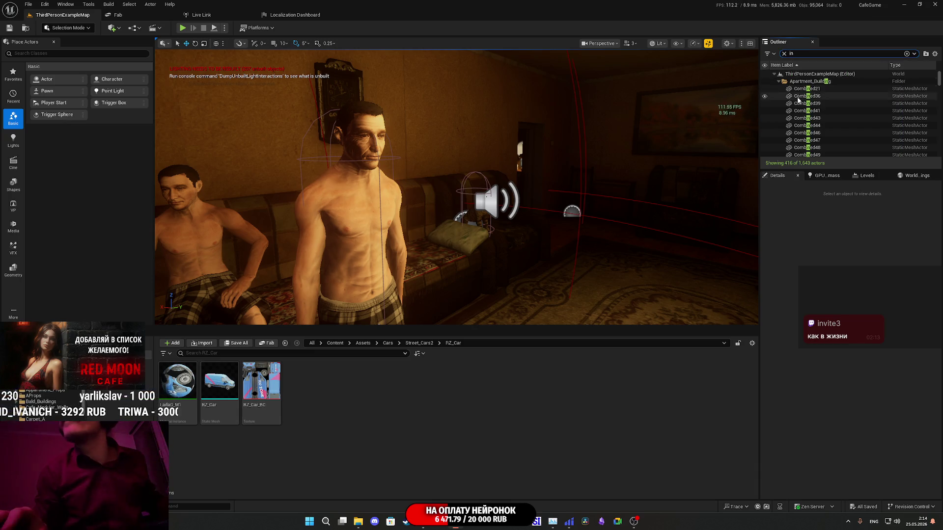
{"action": "left_click", "coordinate": [811, 103]}
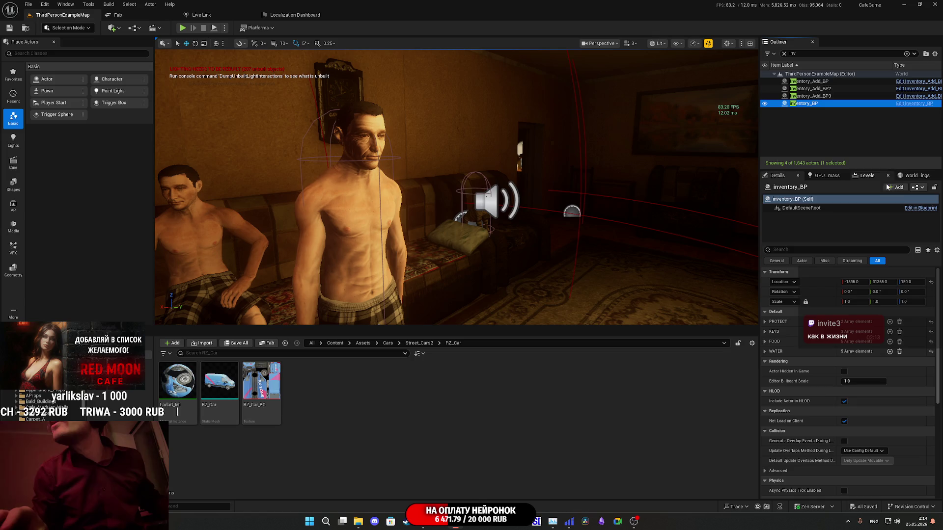
{"action": "left_click", "coordinate": [917, 187]}
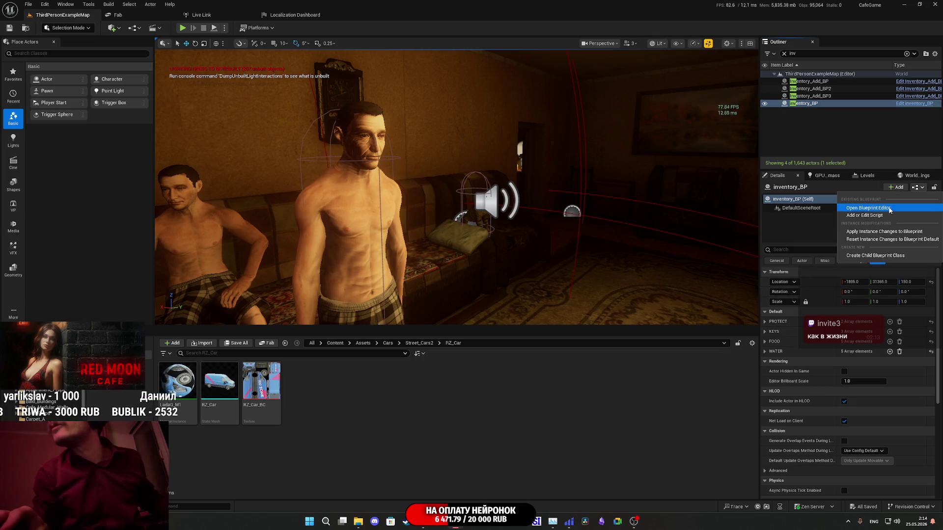
{"action": "left_click", "coordinate": [860, 207]}
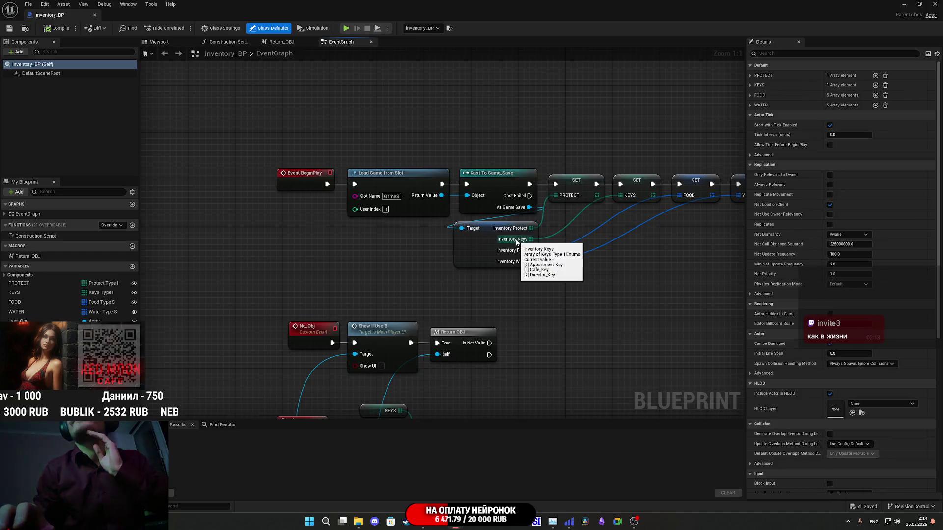
{"action": "left_click_drag", "start_coordinate": [357, 297], "coordinate": [220, 254]}
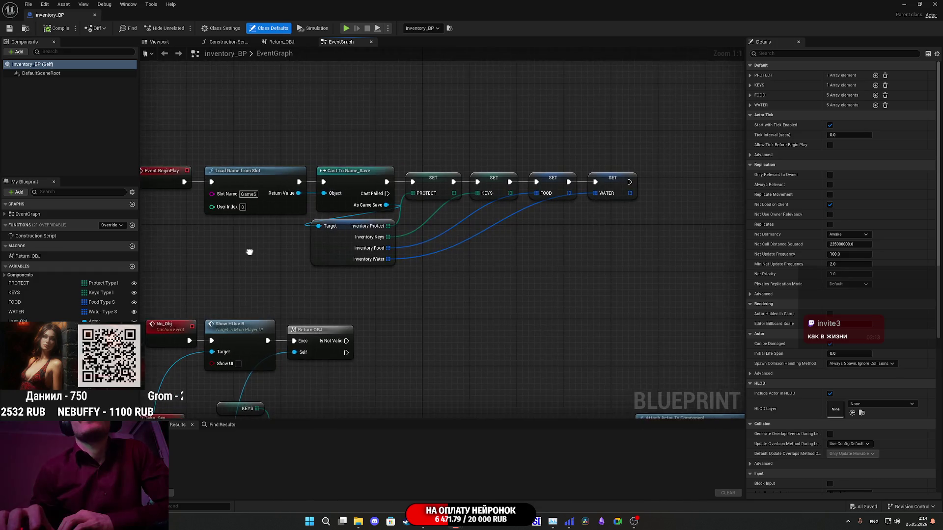
{"action": "mouse_move", "coordinate": [262, 281]}
{"action": "left_mouse_down"}
{"action": "mouse_move", "coordinate": [604, 147]}
{"action": "mouse_move", "coordinate": [702, 141]}
{"action": "left_mouse_up"}
{"action": "left_click", "coordinate": [558, 248]}
{"action": "left_click_drag", "start_coordinate": [558, 248], "coordinate": [532, 259]}
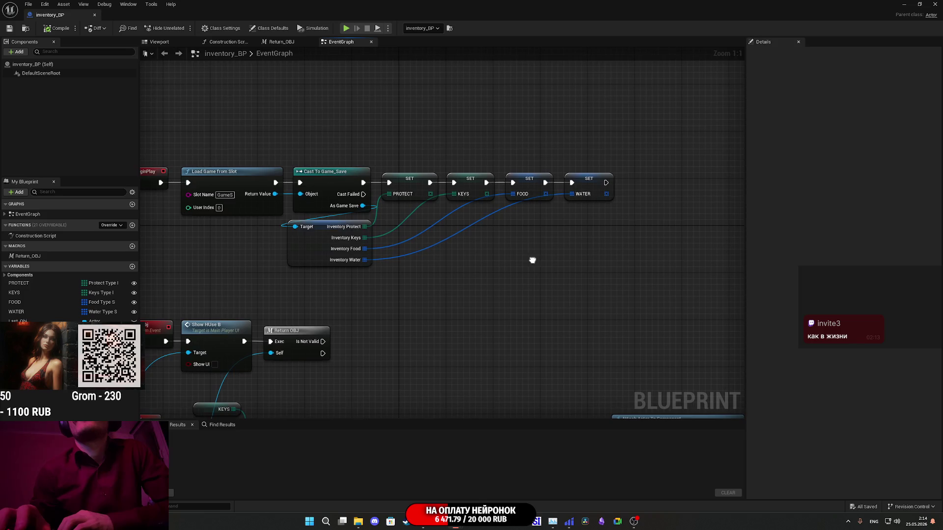
{"action": "left_click", "coordinate": [41, 286]}
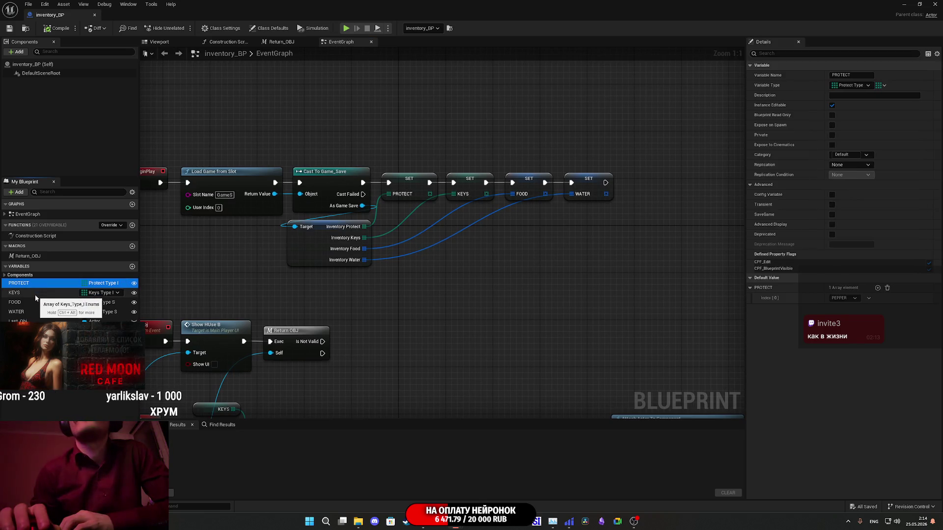
{"action": "mouse_move", "coordinate": [263, 309]}
{"action": "left_mouse_down"}
{"action": "mouse_move", "coordinate": [388, 233]}
{"action": "mouse_move", "coordinate": [392, 98]}
{"action": "left_mouse_up"}
{"action": "scroll", "coordinate": [364, 181], "scroll_direction": "down", "scroll_amount": 6}
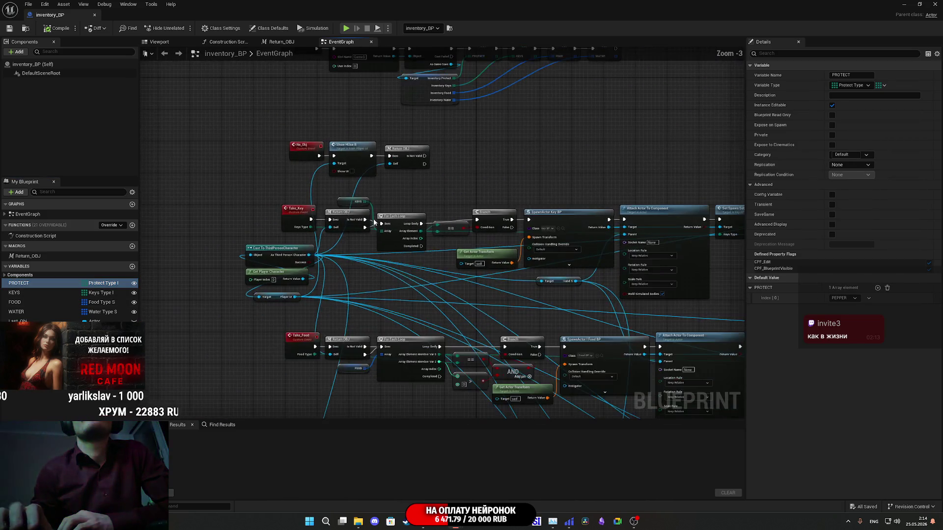
{"action": "scroll", "coordinate": [328, 281], "scroll_direction": "up", "scroll_amount": 3}
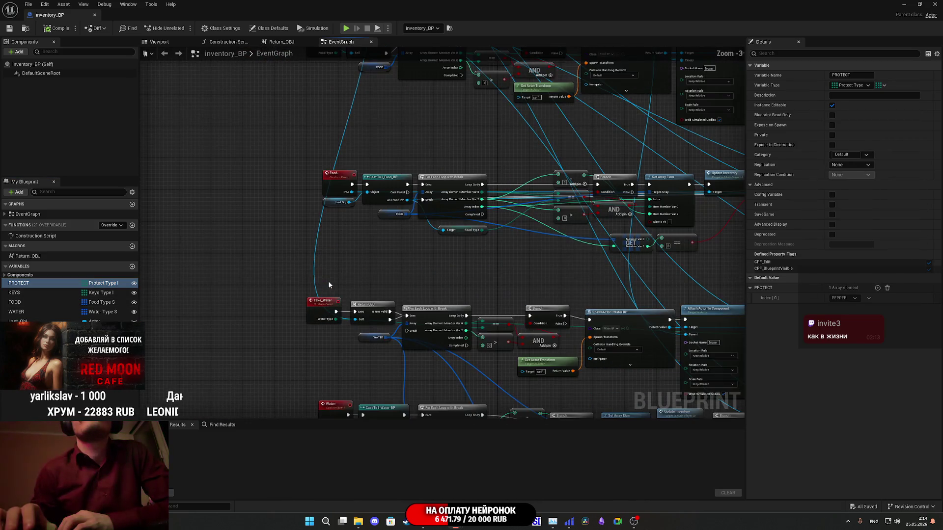
{"action": "scroll", "coordinate": [355, 254], "scroll_direction": "down", "scroll_amount": 1}
{"action": "left_click_drag", "start_coordinate": [354, 263], "coordinate": [261, 320]}
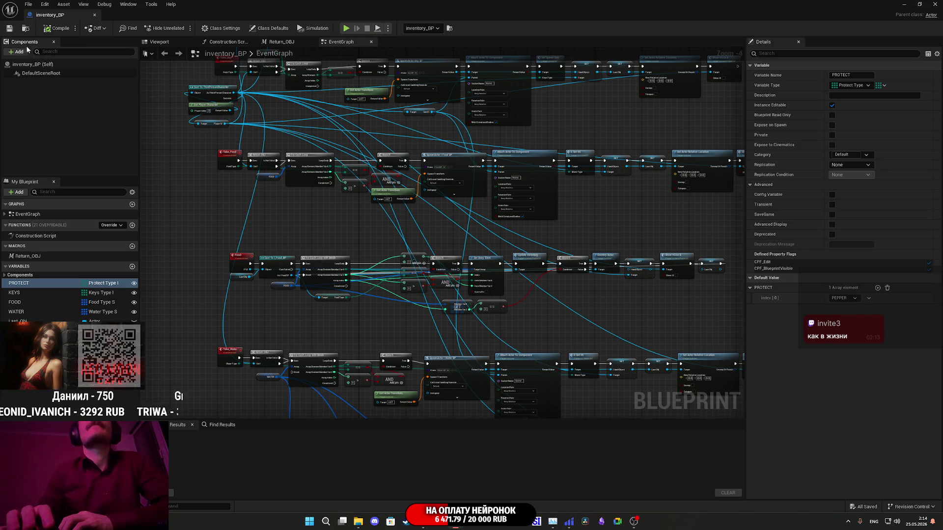
{"action": "left_click", "coordinate": [283, 218]}
{"action": "mouse_move", "coordinate": [283, 218]}
{"action": "left_mouse_down"}
{"action": "mouse_move", "coordinate": [173, 255]}
{"action": "mouse_move", "coordinate": [232, 299]}
{"action": "mouse_move", "coordinate": [280, 358]}
{"action": "mouse_move", "coordinate": [316, 293]}
{"action": "left_mouse_up"}
{"action": "scroll", "coordinate": [316, 297], "scroll_direction": "up", "scroll_amount": 5}
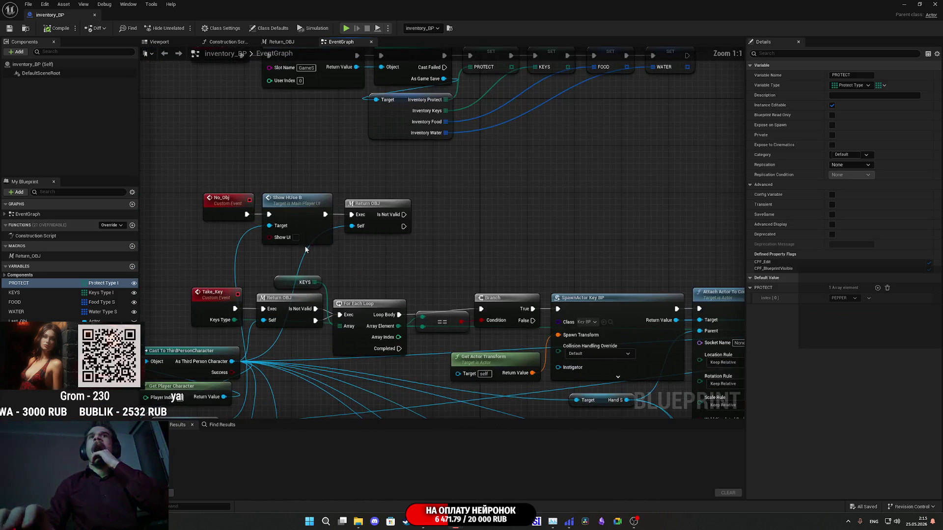
{"action": "mouse_move", "coordinate": [328, 259]}
{"action": "left_mouse_down"}
{"action": "mouse_move", "coordinate": [324, 225]}
{"action": "mouse_move", "coordinate": [347, 187]}
{"action": "mouse_move", "coordinate": [380, 158]}
{"action": "mouse_move", "coordinate": [373, 64]}
{"action": "left_mouse_up"}
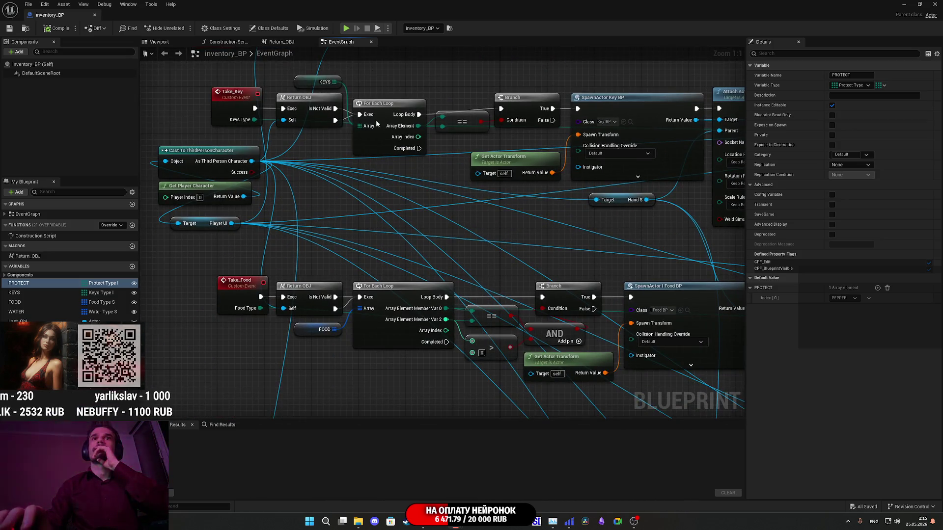
{"action": "mouse_move", "coordinate": [365, 248]}
{"action": "left_mouse_down"}
{"action": "mouse_move", "coordinate": [347, 274]}
{"action": "mouse_move", "coordinate": [386, 141]}
{"action": "left_mouse_up"}
{"action": "scroll", "coordinate": [385, 141], "scroll_direction": "down", "scroll_amount": 7}
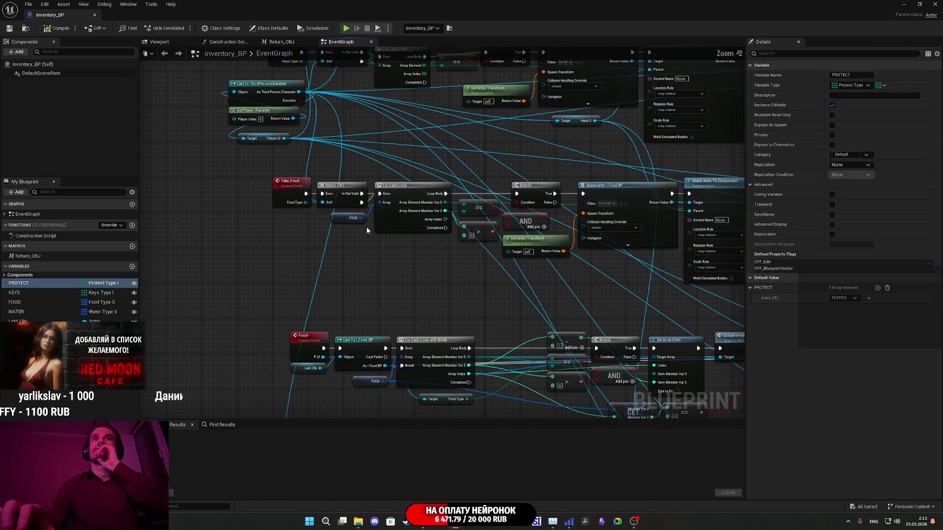
{"action": "scroll", "coordinate": [323, 236], "scroll_direction": "up", "scroll_amount": 3}
{"action": "left_click_drag", "start_coordinate": [324, 232], "coordinate": [336, 156]}
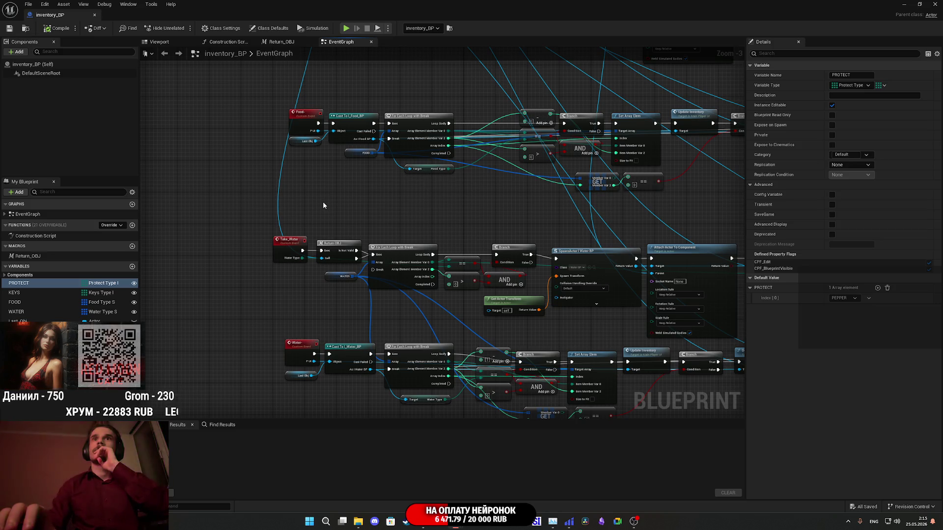
{"action": "scroll", "coordinate": [374, 227], "scroll_direction": "up", "scroll_amount": 3}
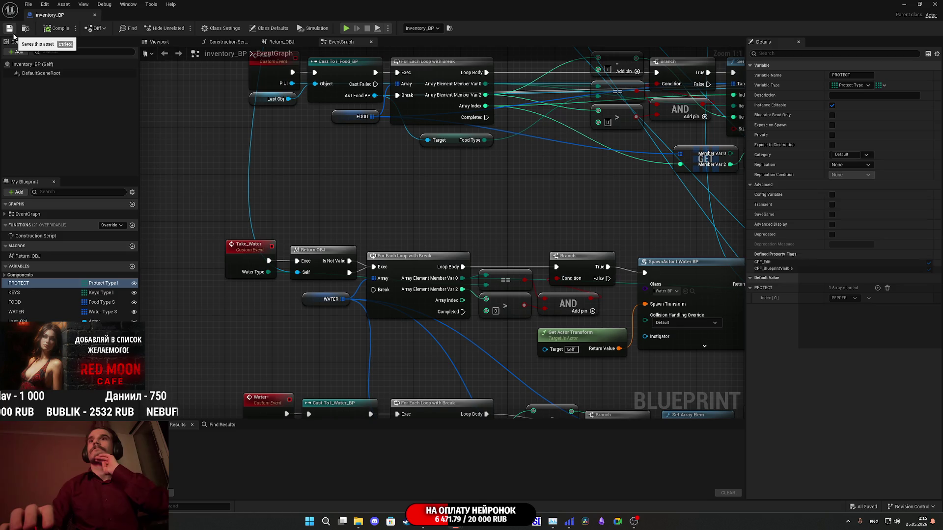
{"action": "mouse_move", "coordinate": [513, 186]}
{"action": "left_mouse_down"}
{"action": "mouse_move", "coordinate": [143, 164]}
{"action": "mouse_move", "coordinate": [141, 252]}
{"action": "left_mouse_up"}
{"action": "scroll", "coordinate": [408, 248], "scroll_direction": "down", "scroll_amount": 4}
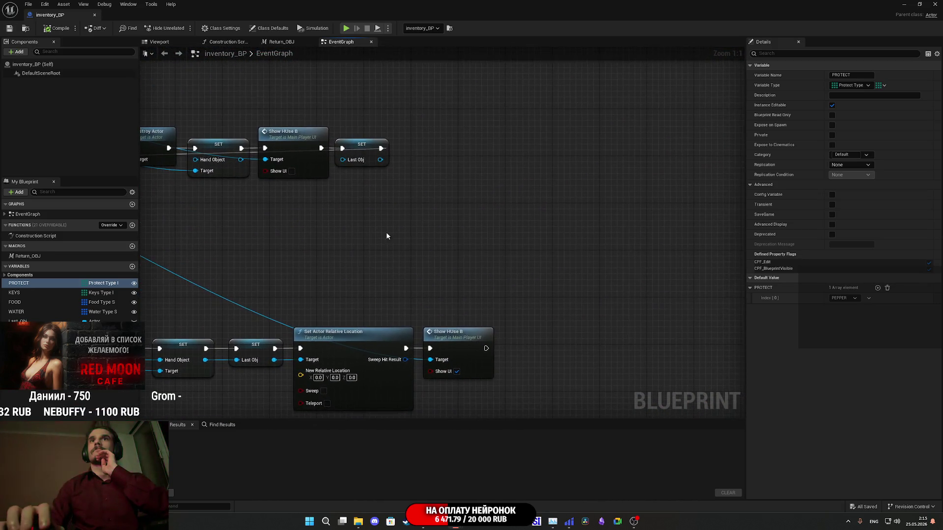
Add a Print String node to the inventory_BP event graph and position it beside the Take_Food event.
{"action": "right_click", "coordinate": [551, 223]}
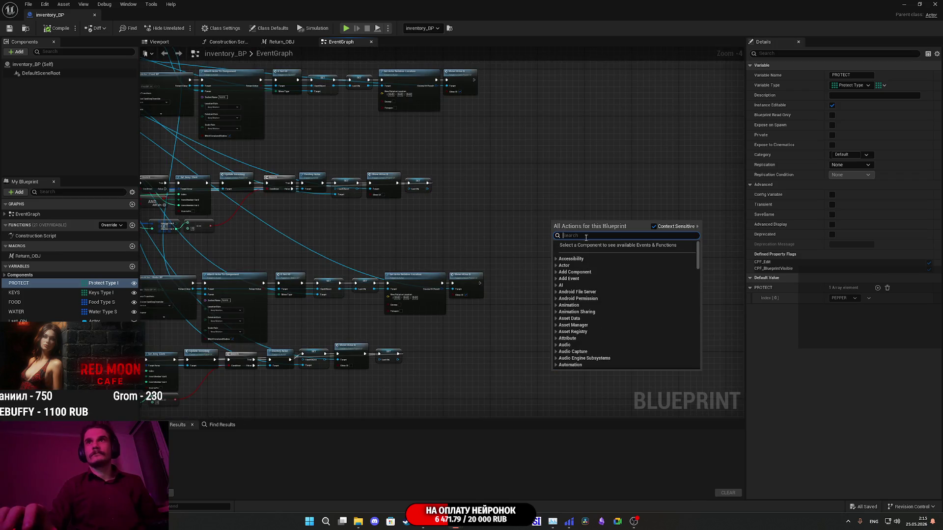
{"action": "type", "text": "pr"}
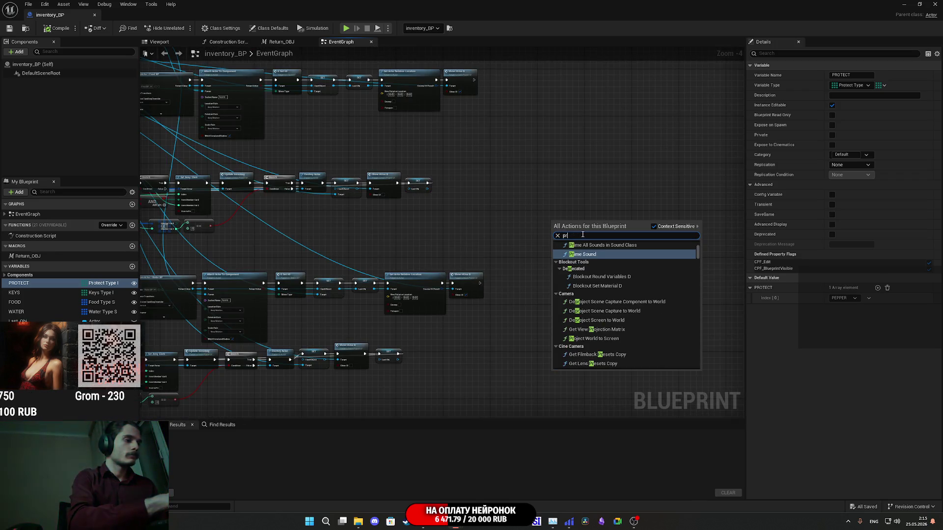
{"action": "type", "text": "int string"}
{"action": "key", "text": "Return"}
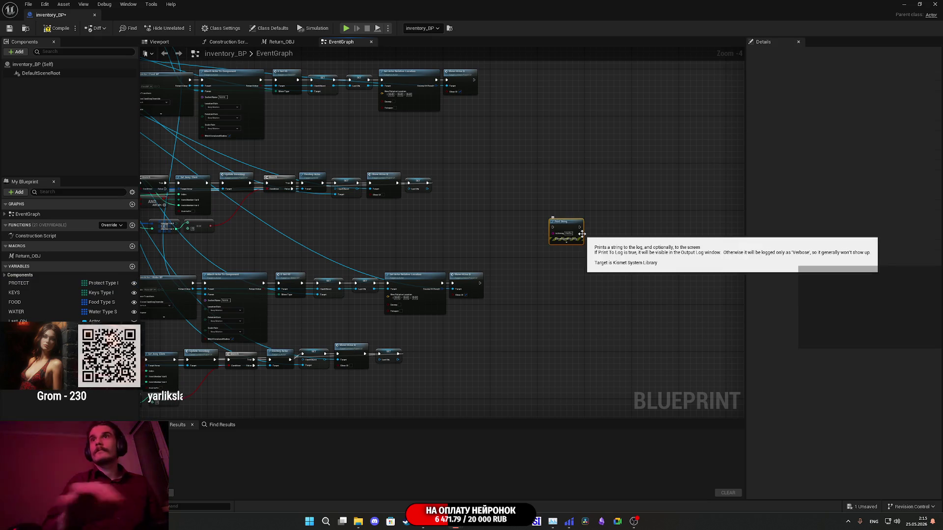
{"action": "scroll", "coordinate": [577, 229], "scroll_direction": "up", "scroll_amount": 3}
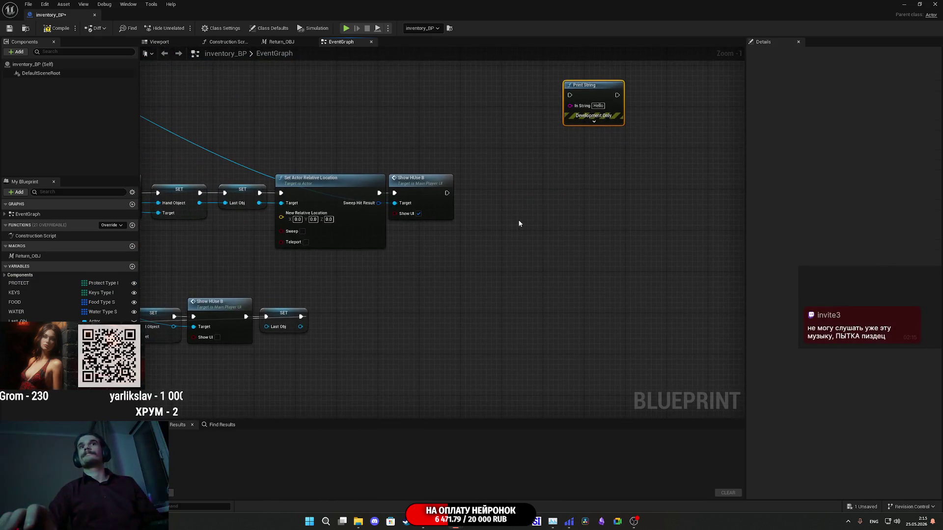
{"action": "scroll", "coordinate": [511, 305], "scroll_direction": "down", "scroll_amount": 4}
{"action": "scroll", "coordinate": [528, 349], "scroll_direction": "up", "scroll_amount": 4}
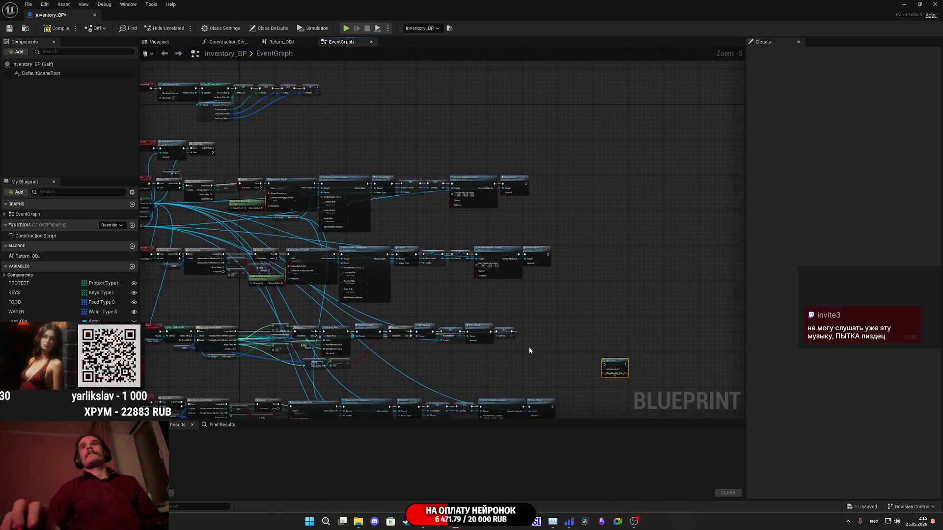
{"action": "scroll", "coordinate": [529, 346], "scroll_direction": "down", "scroll_amount": 2}
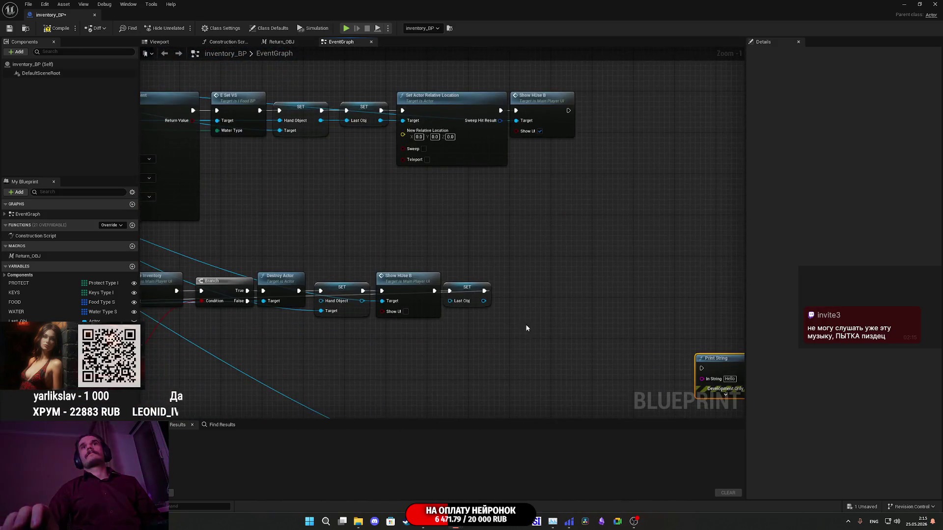
{"action": "mouse_move", "coordinate": [669, 356]}
{"action": "left_mouse_down"}
{"action": "mouse_move", "coordinate": [450, 249]}
{"action": "mouse_move", "coordinate": [336, 232]}
{"action": "left_mouse_up"}
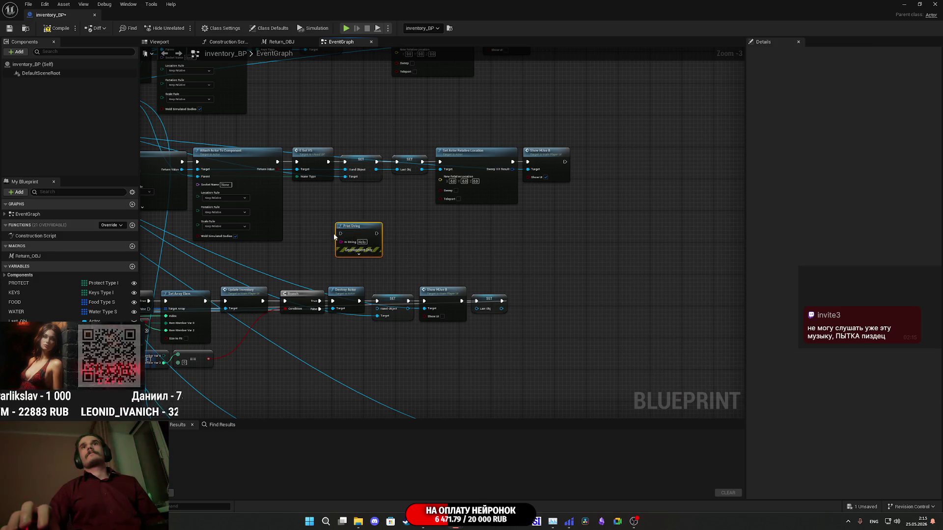
{"action": "mouse_move", "coordinate": [697, 284]}
{"action": "left_mouse_down"}
{"action": "mouse_move", "coordinate": [227, 283]}
{"action": "mouse_move", "coordinate": [526, 291]}
{"action": "mouse_move", "coordinate": [299, 290]}
{"action": "left_mouse_up"}
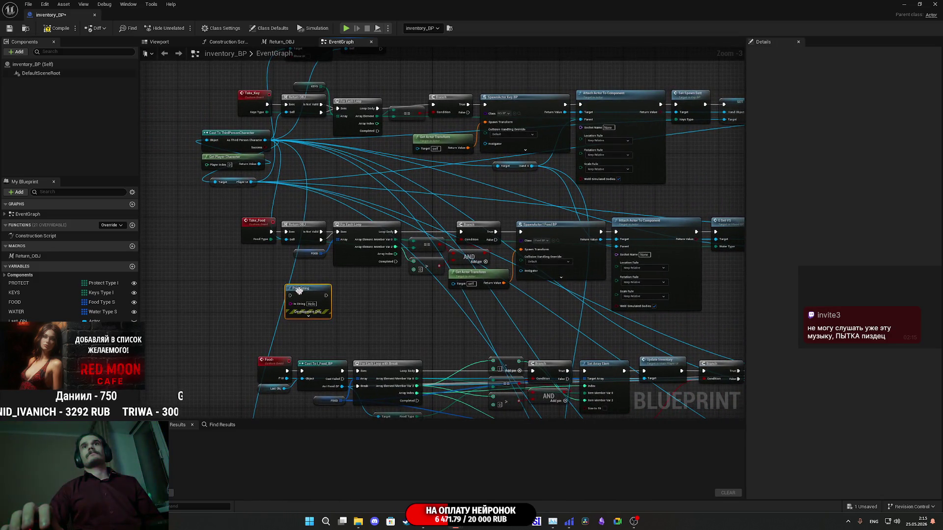
Try linking the FOOD array to Print String's In String, then cancel the failed link and frame Take_Key and Take_Food.
{"action": "scroll", "coordinate": [355, 305], "scroll_direction": "up", "scroll_amount": 3}
{"action": "left_click_drag", "start_coordinate": [355, 305], "coordinate": [505, 328]}
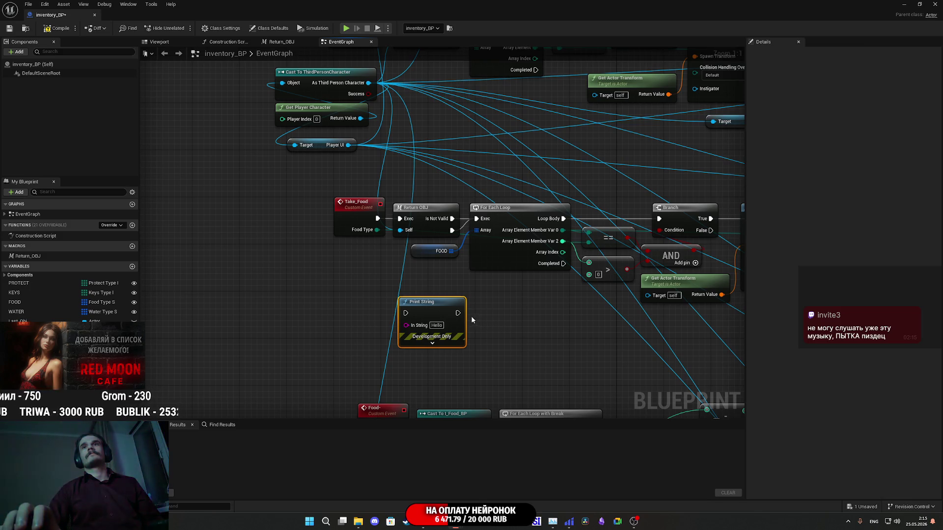
{"action": "mouse_move", "coordinate": [492, 322]}
{"action": "left_mouse_down"}
{"action": "mouse_move", "coordinate": [277, 298]}
{"action": "mouse_move", "coordinate": [5, 295]}
{"action": "mouse_move", "coordinate": [322, 310]}
{"action": "left_mouse_up"}
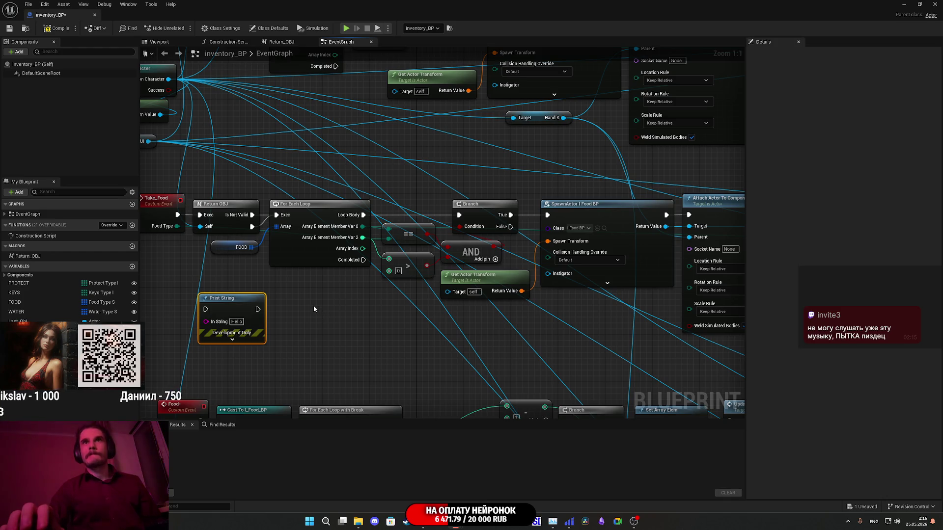
{"action": "mouse_move", "coordinate": [305, 313]}
{"action": "left_mouse_down"}
{"action": "mouse_move", "coordinate": [428, 304]}
{"action": "mouse_move", "coordinate": [453, 314]}
{"action": "left_mouse_up"}
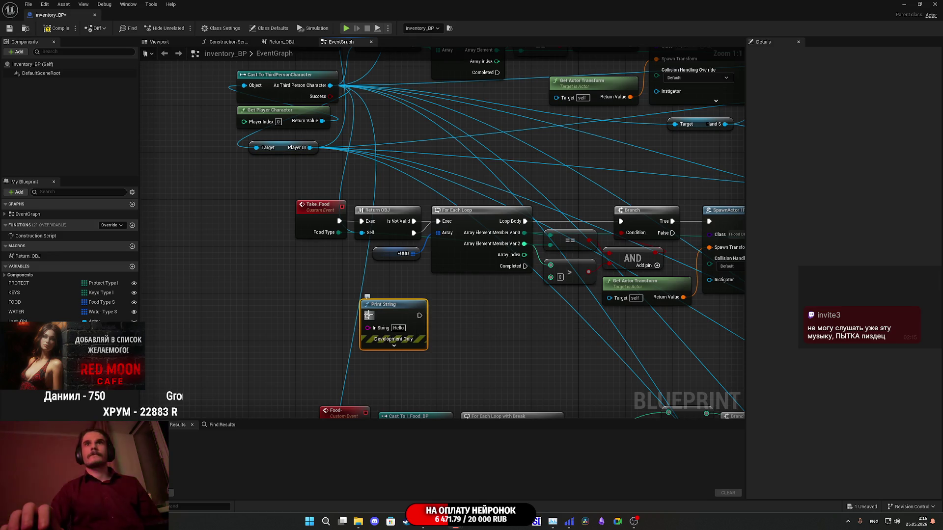
{"action": "mouse_move", "coordinate": [413, 253]}
{"action": "left_mouse_down"}
{"action": "mouse_move", "coordinate": [318, 294]}
{"action": "mouse_move", "coordinate": [371, 331]}
{"action": "left_mouse_up"}
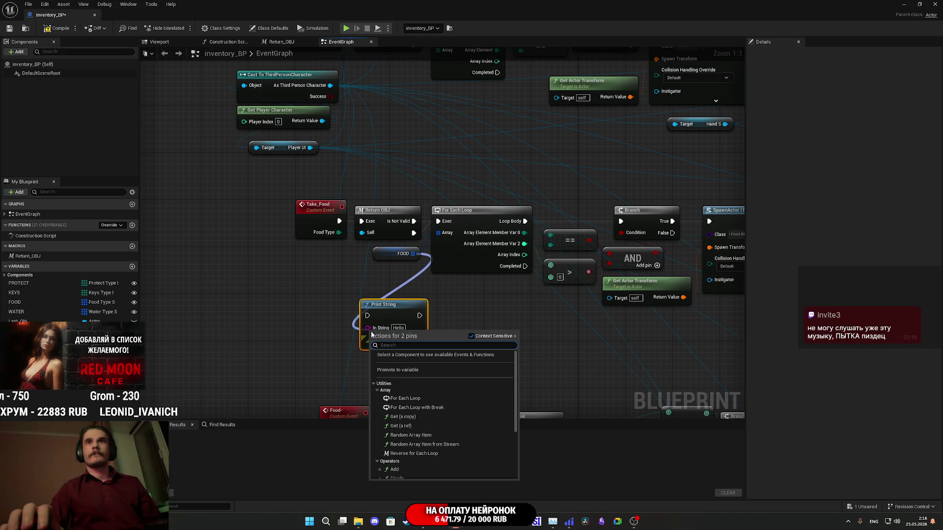
{"action": "left_click", "coordinate": [355, 308]}
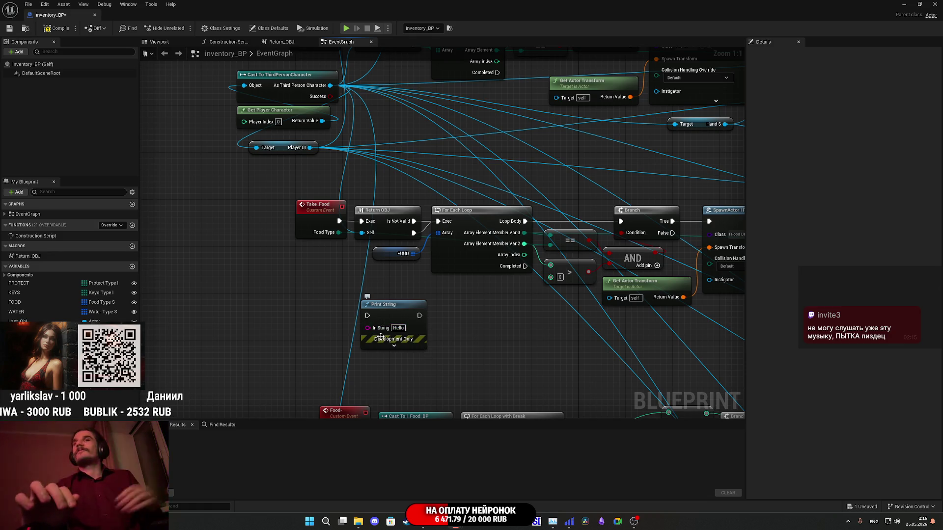
{"action": "mouse_move", "coordinate": [467, 312]}
{"action": "left_mouse_down"}
{"action": "mouse_move", "coordinate": [599, 315]}
{"action": "mouse_move", "coordinate": [506, 317]}
{"action": "mouse_move", "coordinate": [532, 320]}
{"action": "left_mouse_up"}
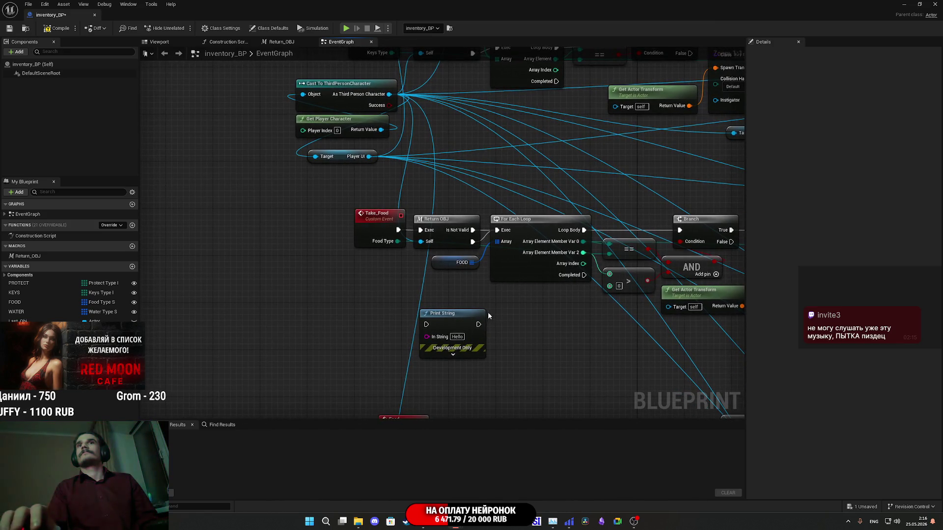
{"action": "scroll", "coordinate": [458, 321], "scroll_direction": "down", "scroll_amount": 2}
{"action": "mouse_move", "coordinate": [393, 292]}
{"action": "left_mouse_down"}
{"action": "mouse_move", "coordinate": [383, 339]}
{"action": "mouse_move", "coordinate": [312, 376]}
{"action": "mouse_move", "coordinate": [276, 316]}
{"action": "left_mouse_up"}
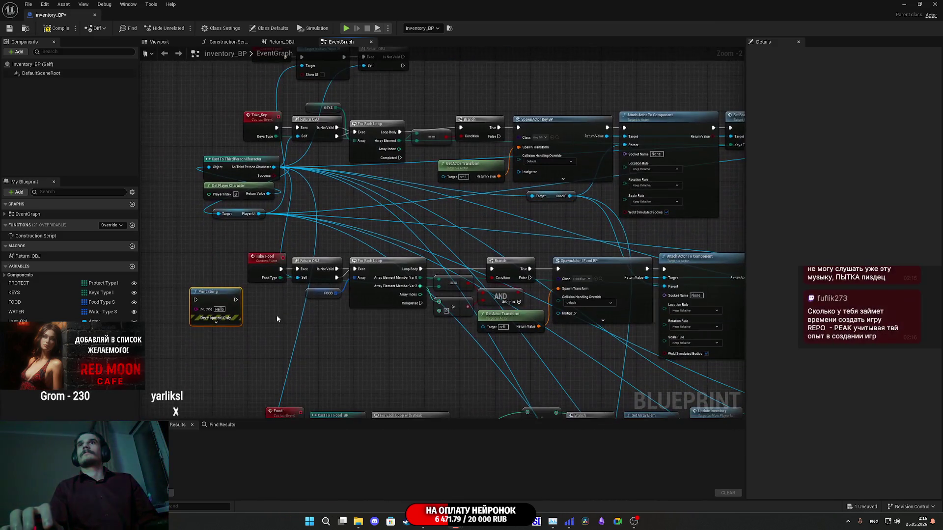
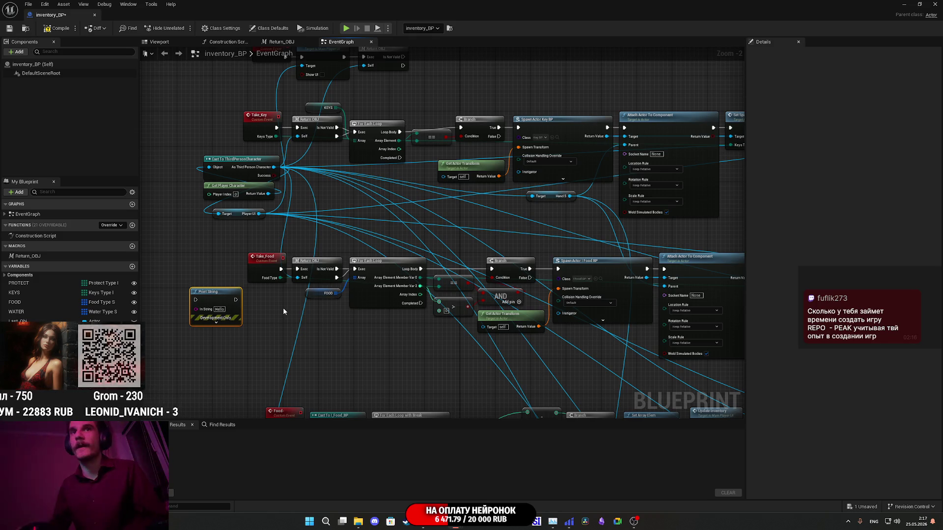
Delete the leftover Print String node near the Food chain and open the Return_OBJ macro.
{"action": "left_click_drag", "start_coordinate": [219, 296], "coordinate": [250, 322]}
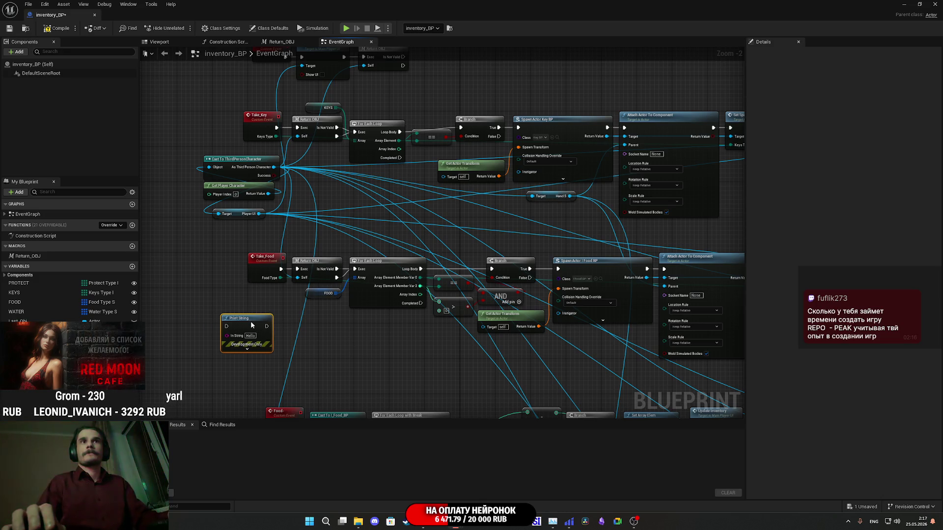
{"action": "mouse_move", "coordinate": [316, 344]}
{"action": "left_mouse_down"}
{"action": "mouse_move", "coordinate": [302, 343]}
{"action": "mouse_move", "coordinate": [347, 236]}
{"action": "mouse_move", "coordinate": [254, 207]}
{"action": "mouse_move", "coordinate": [323, 235]}
{"action": "mouse_move", "coordinate": [405, 208]}
{"action": "mouse_move", "coordinate": [401, 344]}
{"action": "mouse_move", "coordinate": [418, 386]}
{"action": "mouse_move", "coordinate": [421, 297]}
{"action": "mouse_move", "coordinate": [379, 211]}
{"action": "left_mouse_up"}
{"action": "key", "text": "Delete"}
{"action": "double_click", "coordinate": [321, 133]}
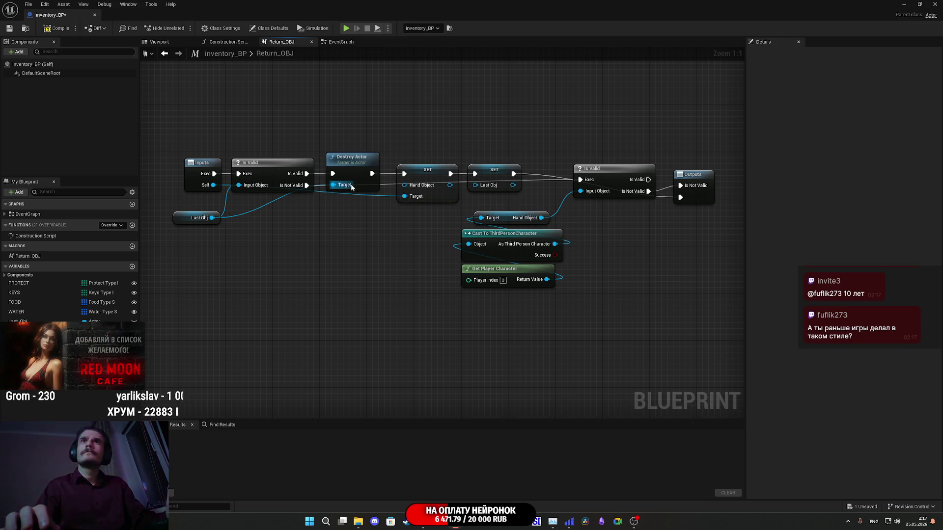
Move the Last Obj node up beside Is Valid in Return_OBJ, then go back to the EventGraph.
{"action": "left_click_drag", "start_coordinate": [174, 220], "coordinate": [177, 207]}
{"action": "left_click", "coordinate": [294, 236]}
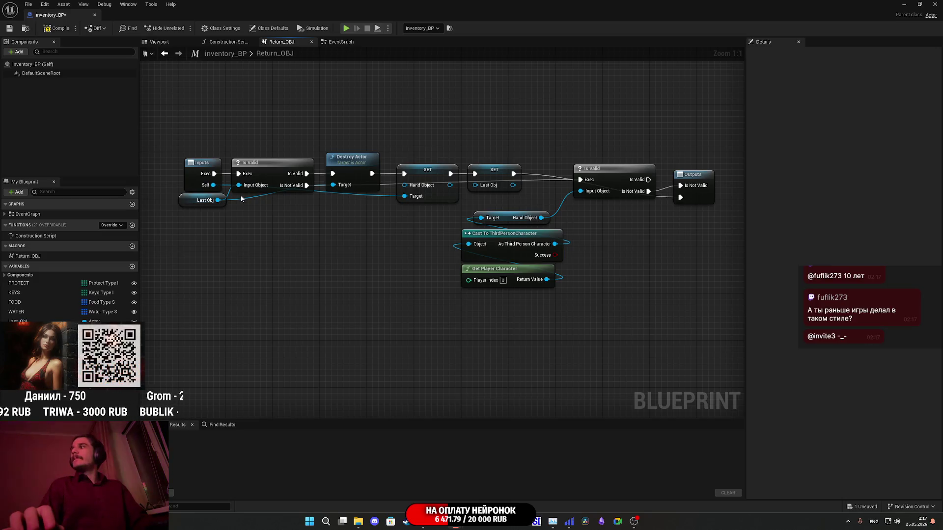
{"action": "left_click_drag", "start_coordinate": [400, 212], "coordinate": [375, 213]}
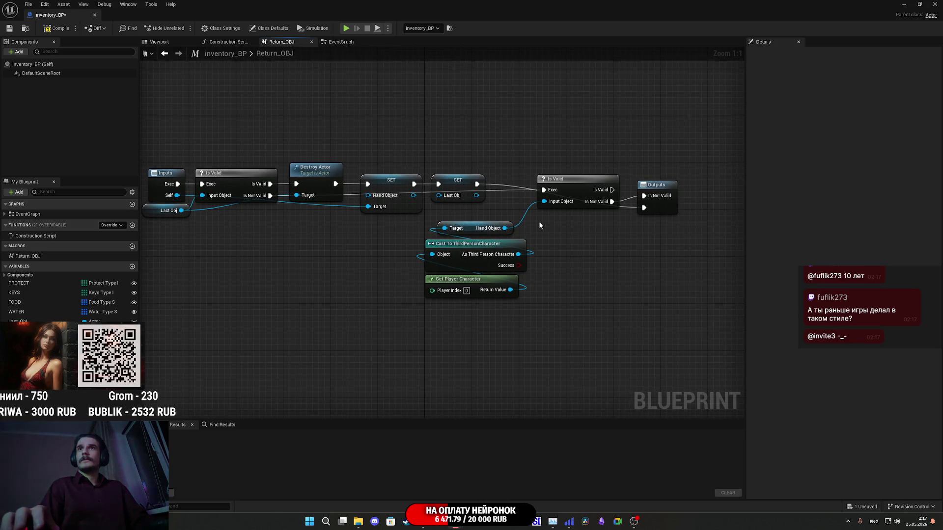
{"action": "left_click_drag", "start_coordinate": [543, 230], "coordinate": [549, 235]}
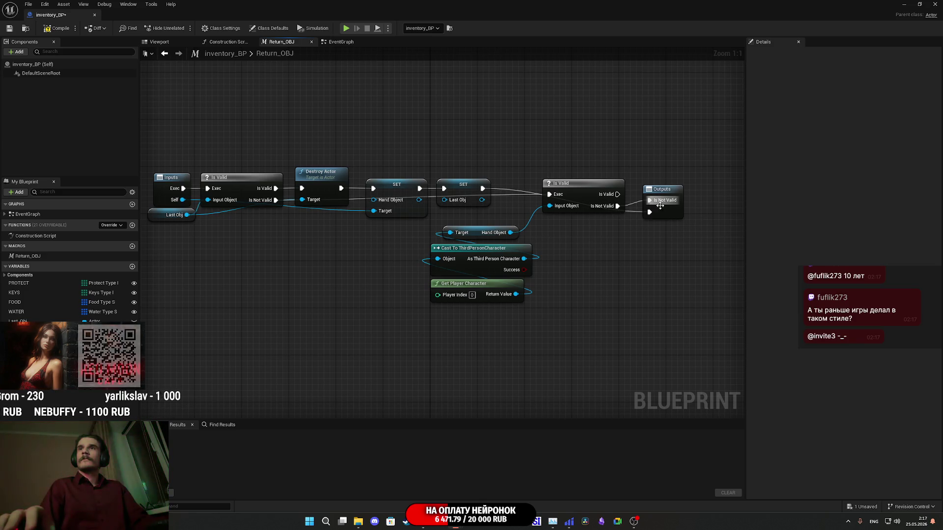
{"action": "mouse_move", "coordinate": [365, 98]}
{"action": "left_mouse_down"}
{"action": "mouse_move", "coordinate": [490, 128]}
{"action": "mouse_move", "coordinate": [409, 136]}
{"action": "mouse_move", "coordinate": [434, 140]}
{"action": "left_mouse_up"}
{"action": "left_click", "coordinate": [341, 43]}
{"action": "left_click_drag", "start_coordinate": [355, 205], "coordinate": [327, 224]}
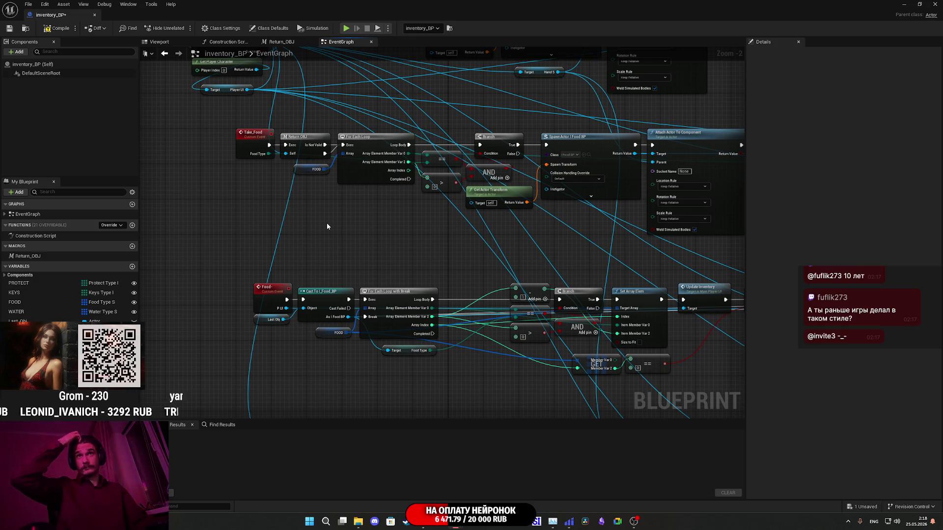
Look over the Food spawning nodes and compile inventory_BP.
{"action": "scroll", "coordinate": [327, 227], "scroll_direction": "up", "scroll_amount": 2}
{"action": "mouse_move", "coordinate": [376, 217]}
{"action": "left_mouse_down"}
{"action": "mouse_move", "coordinate": [343, 244]}
{"action": "mouse_move", "coordinate": [228, 299]}
{"action": "mouse_move", "coordinate": [181, 314]}
{"action": "mouse_move", "coordinate": [73, 320]}
{"action": "left_mouse_up"}
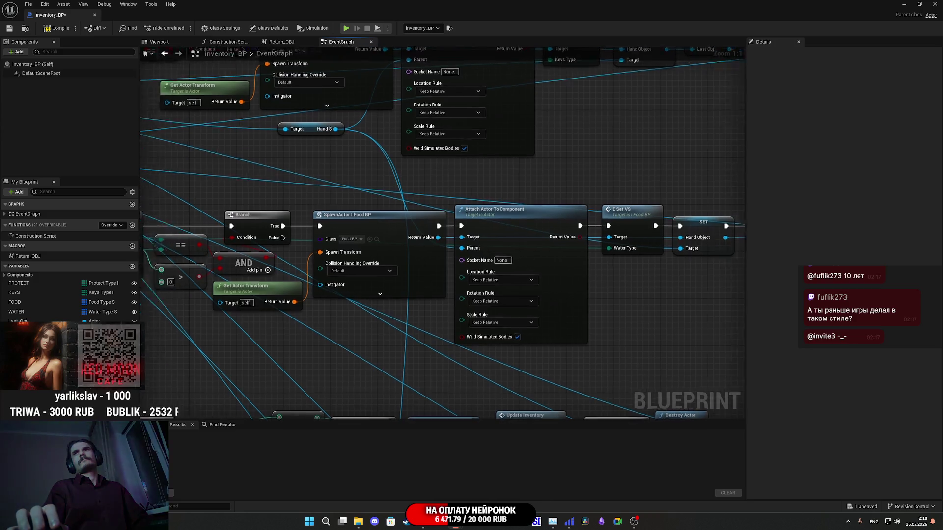
{"action": "scroll", "coordinate": [472, 338], "scroll_direction": "down", "scroll_amount": 1}
{"action": "scroll", "coordinate": [465, 337], "scroll_direction": "down", "scroll_amount": 1}
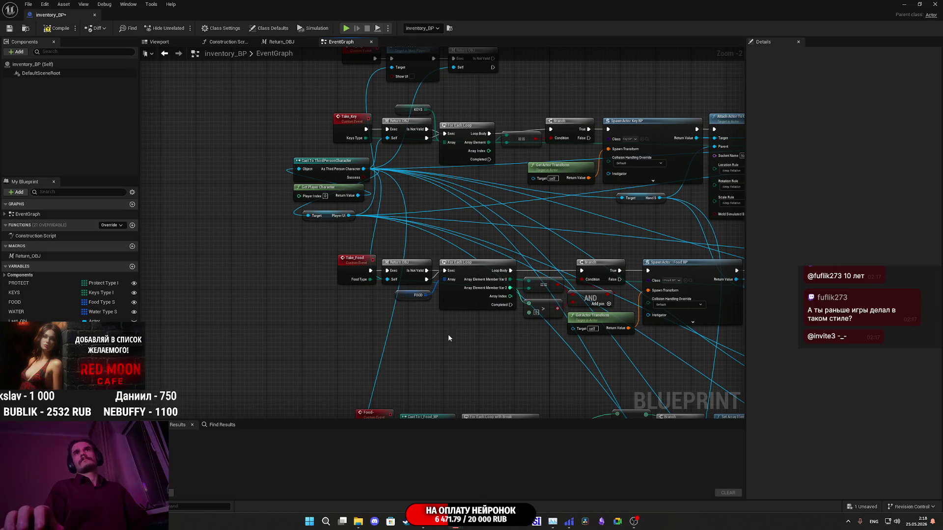
{"action": "scroll", "coordinate": [431, 335], "scroll_direction": "down", "scroll_amount": 2}
{"action": "scroll", "coordinate": [400, 214], "scroll_direction": "up", "scroll_amount": 2}
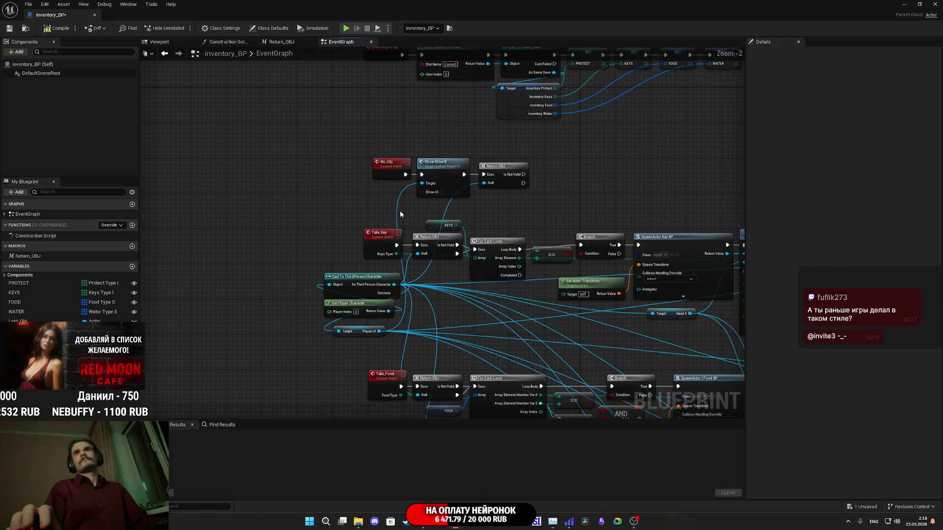
{"action": "scroll", "coordinate": [400, 214], "scroll_direction": "up", "scroll_amount": 2}
{"action": "left_click", "coordinate": [58, 28]}
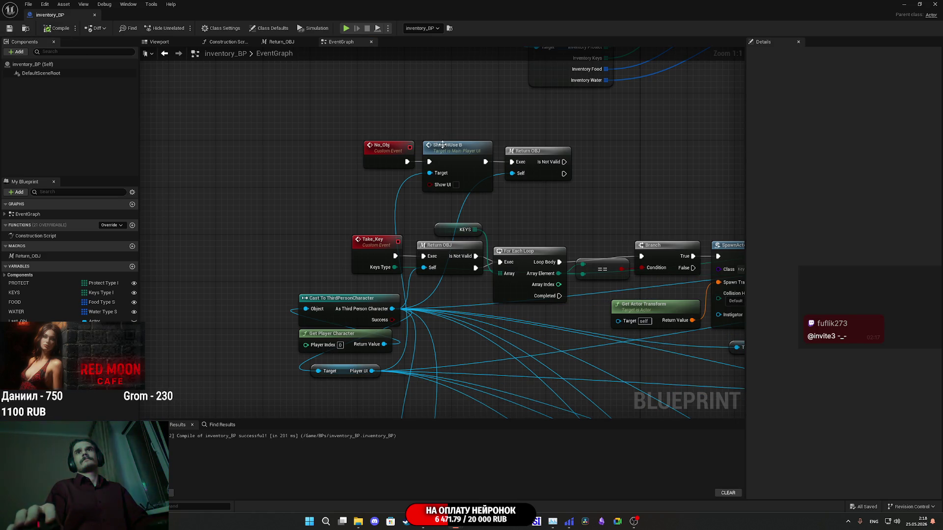
Inspect the BeginPlay SET nodes for the PROTECT and KEYS variables.
{"action": "scroll", "coordinate": [525, 200], "scroll_direction": "down", "scroll_amount": 3}
{"action": "scroll", "coordinate": [401, 228], "scroll_direction": "up", "scroll_amount": 3}
{"action": "mouse_move", "coordinate": [402, 228]}
{"action": "left_mouse_down"}
{"action": "mouse_move", "coordinate": [405, 271]}
{"action": "mouse_move", "coordinate": [420, 279]}
{"action": "left_mouse_up"}
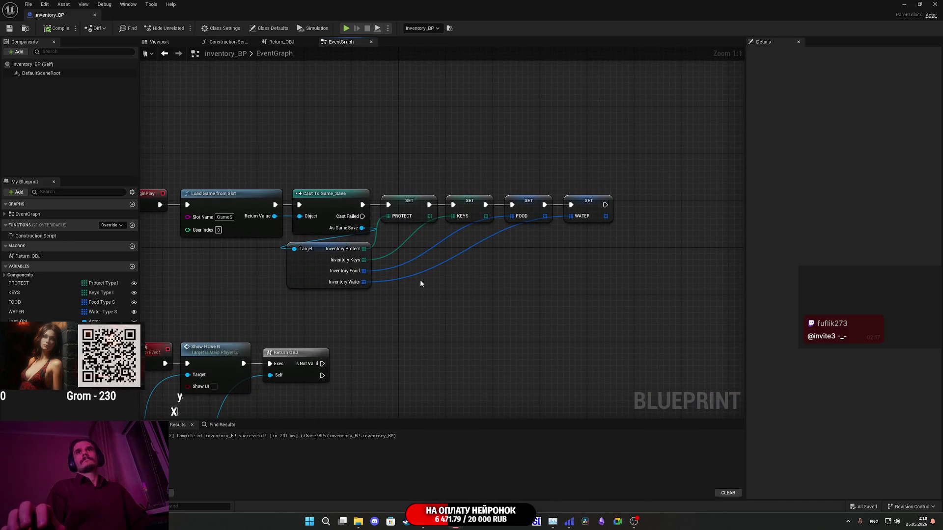
{"action": "left_click", "coordinate": [409, 203]}
{"action": "left_click", "coordinate": [469, 206]}
Expand the FOOD default array and review the FOOD and WATER variables' defaults.
{"action": "left_click", "coordinate": [523, 210]}
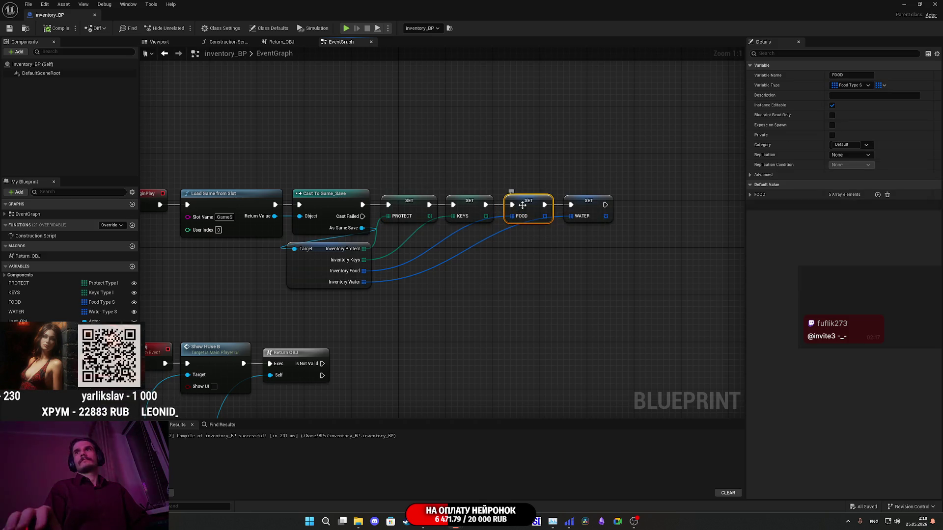
{"action": "left_click", "coordinate": [751, 195]}
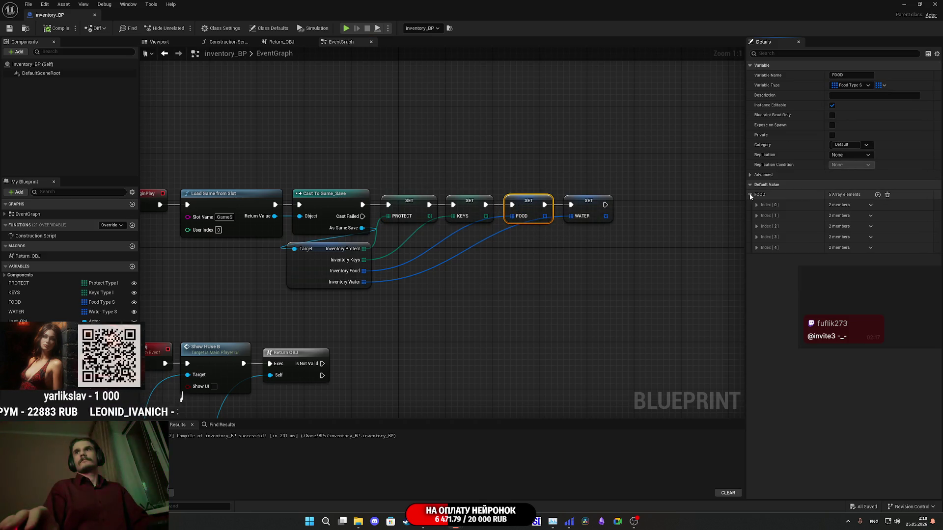
{"action": "left_click", "coordinate": [32, 303]}
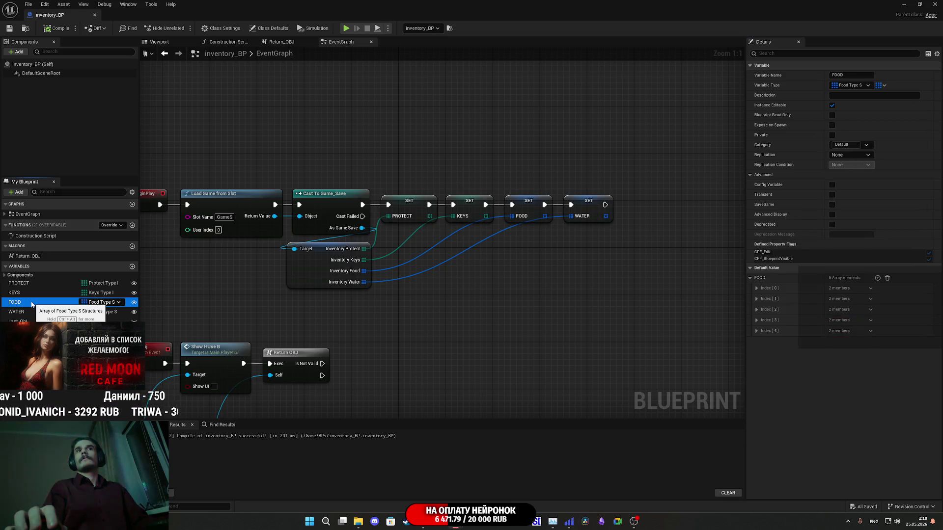
{"action": "left_click", "coordinate": [34, 313]}
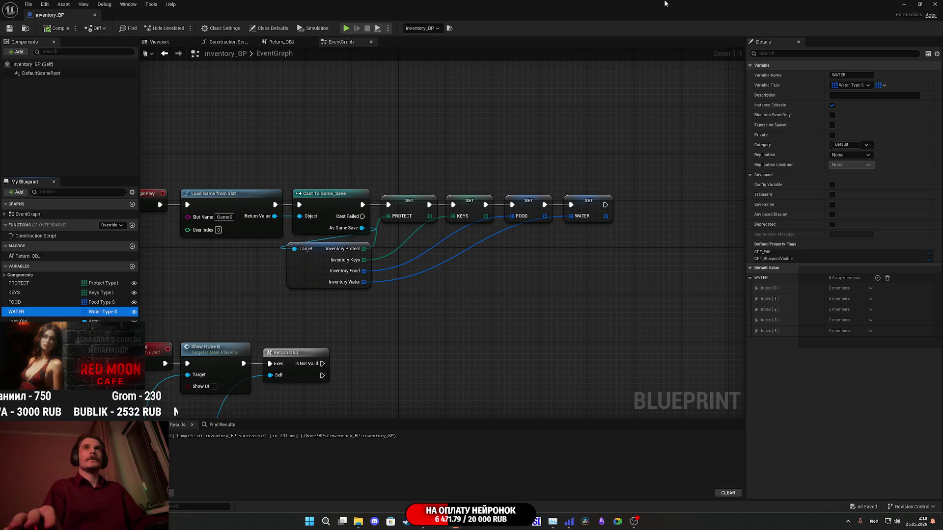
Minimize the blueprint and browse the Content Browser to Content > GameSaves.
{"action": "left_click", "coordinate": [904, 4]}
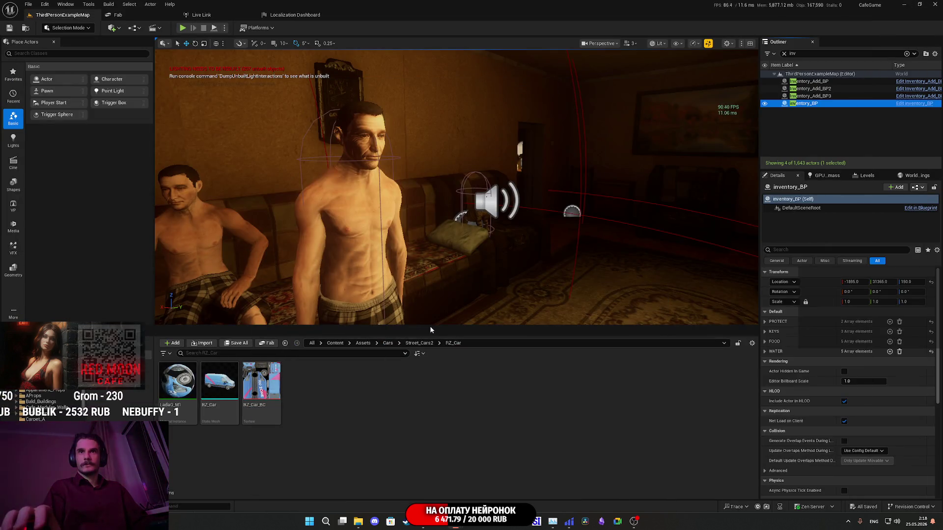
{"action": "left_click", "coordinate": [418, 343]}
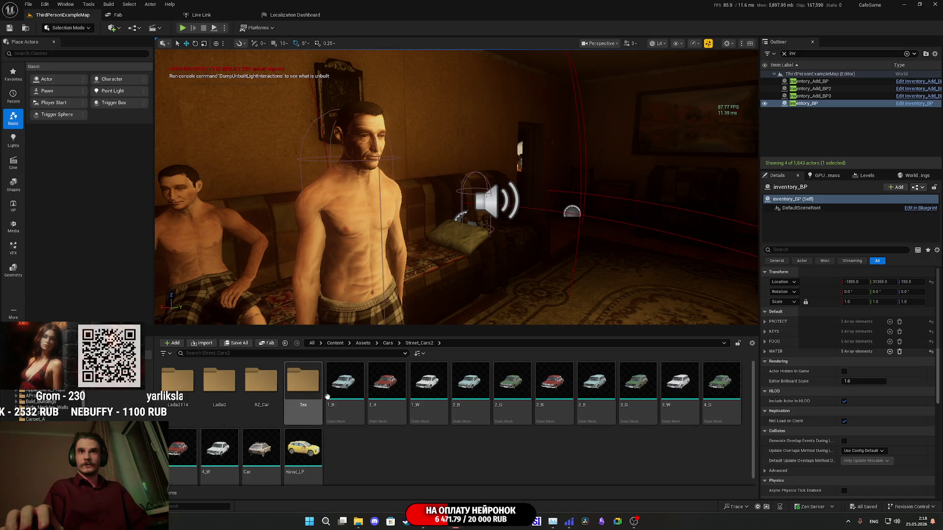
{"action": "left_click", "coordinate": [363, 343]}
{"action": "left_click", "coordinate": [334, 344]}
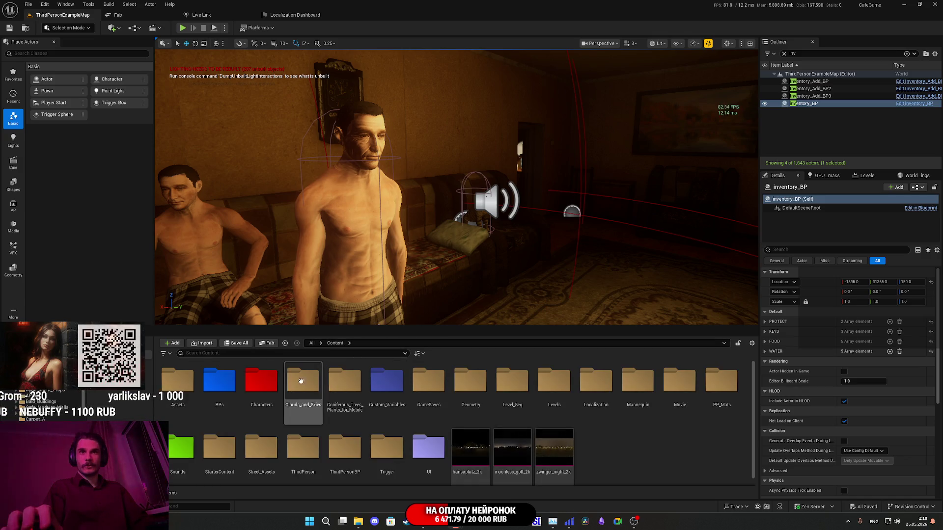
{"action": "left_click", "coordinate": [384, 393]}
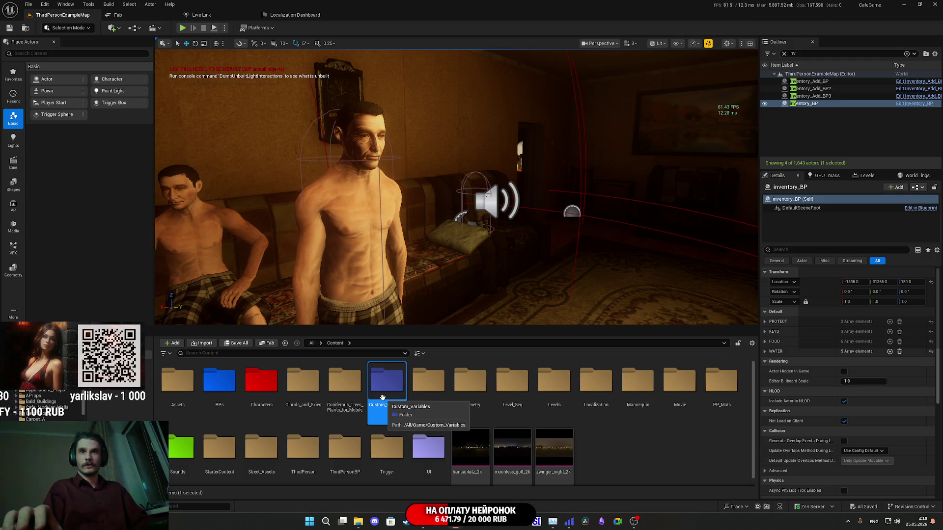
{"action": "double_click", "coordinate": [382, 397]}
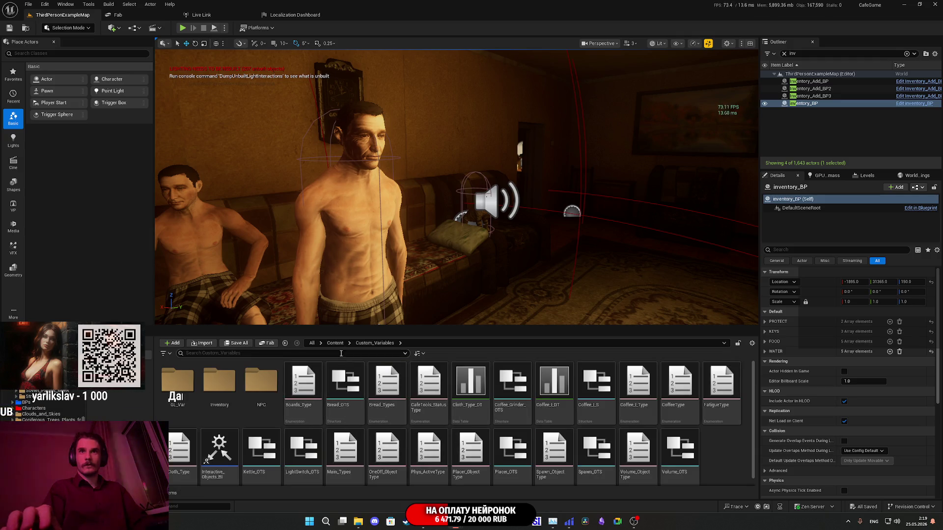
{"action": "left_click", "coordinate": [335, 343]}
{"action": "left_click", "coordinate": [336, 345]}
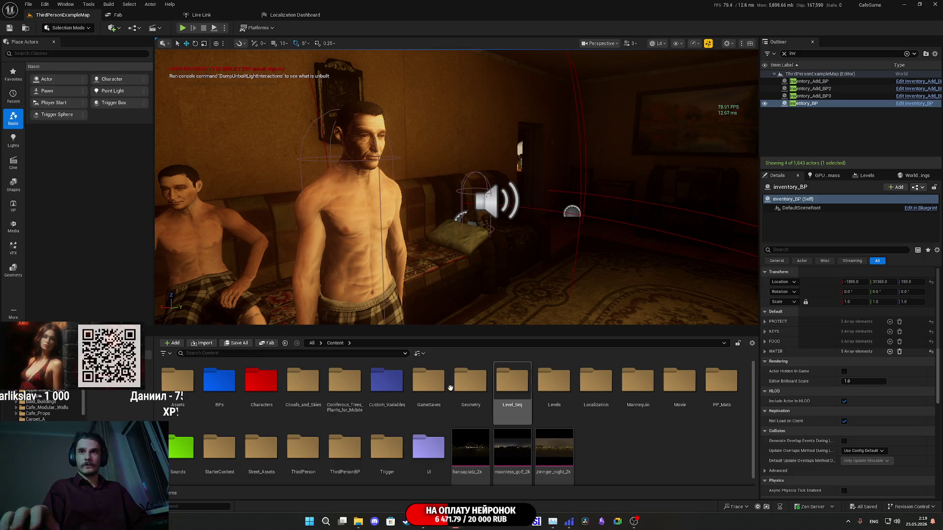
{"action": "double_click", "coordinate": [425, 387]}
Open the Game_Save asset in the blueprint editor.
{"action": "mouse_move", "coordinate": [274, 389]}
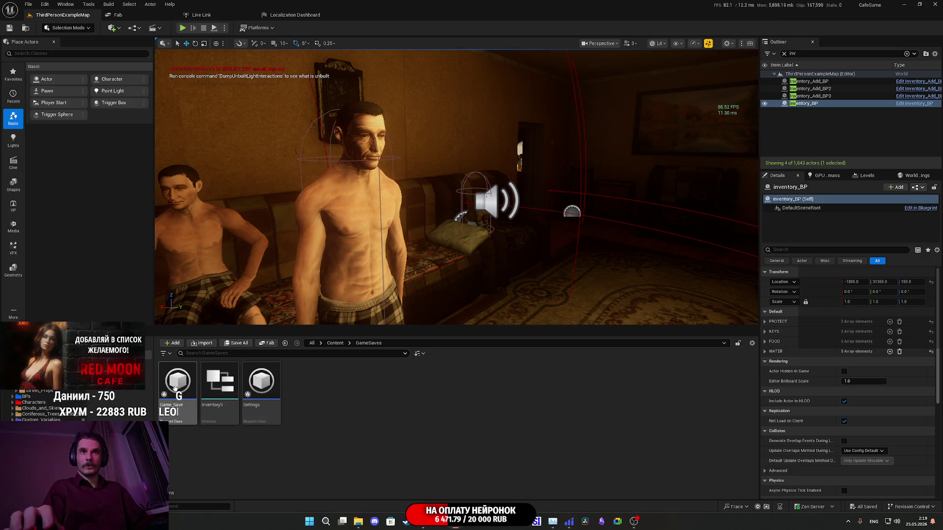
{"action": "mouse_move", "coordinate": [193, 391]}
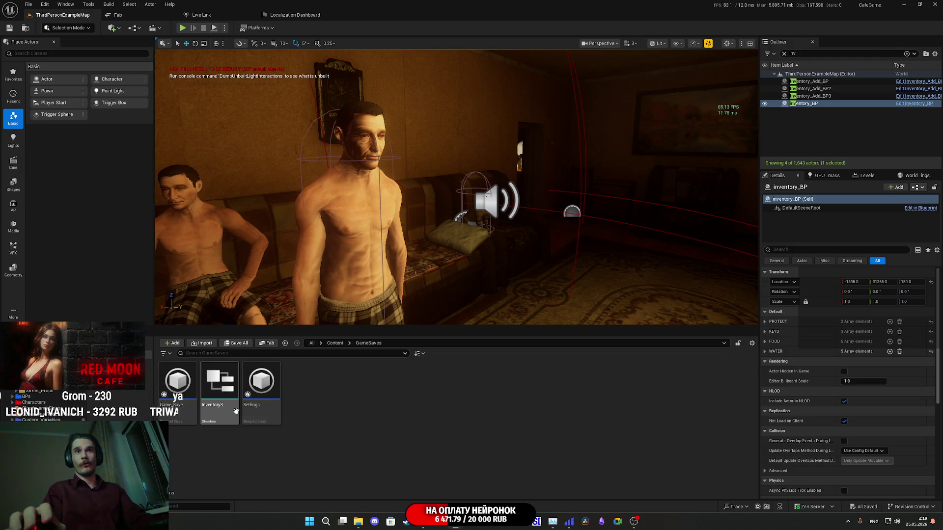
{"action": "left_click", "coordinate": [180, 389]}
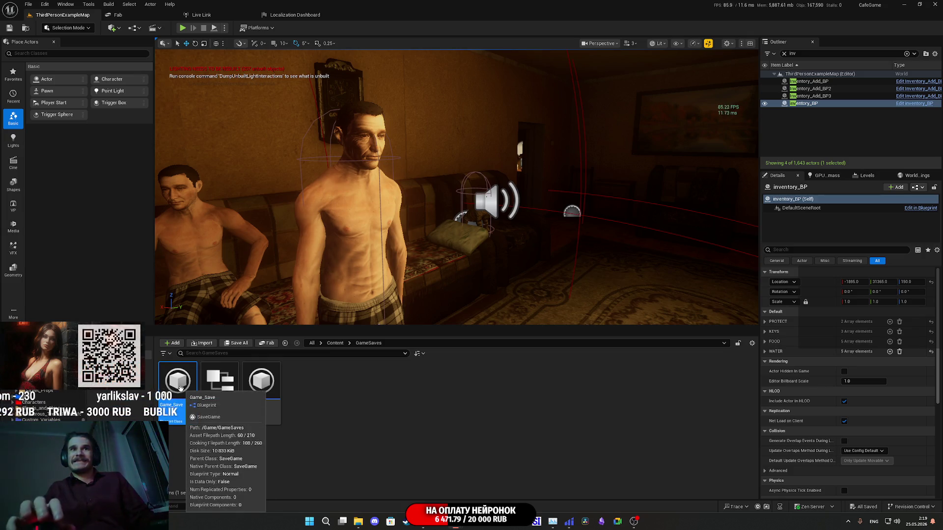
{"action": "double_click", "coordinate": [181, 389]}
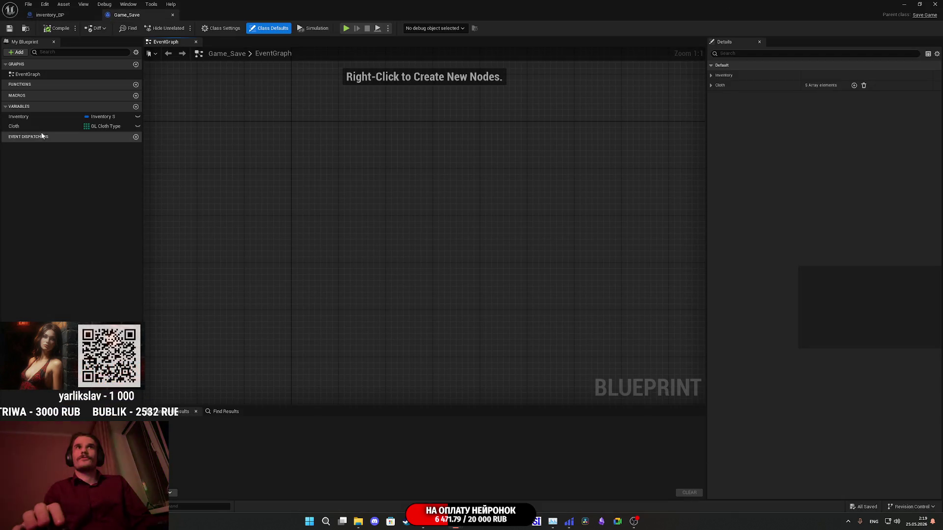
Clear the Inventory's default Food array and add five new Food entries.
{"action": "left_click", "coordinate": [24, 116]}
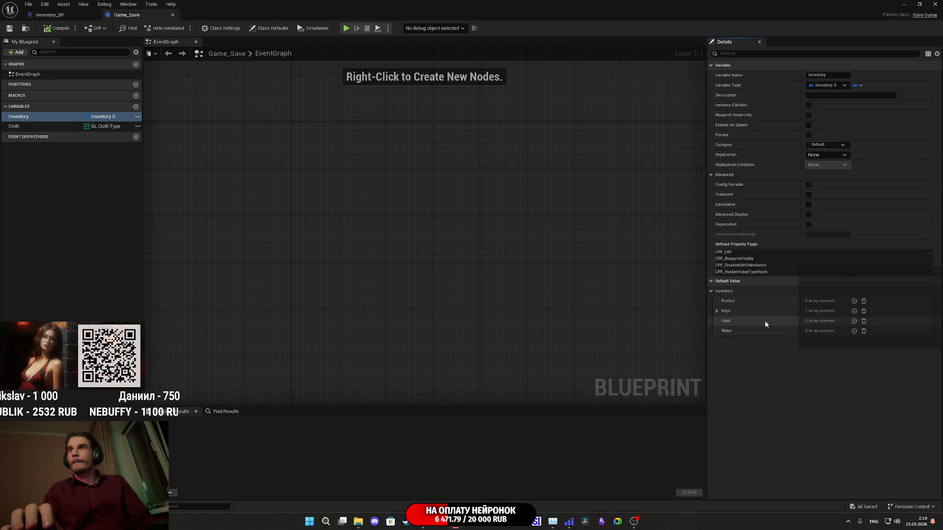
{"action": "left_click", "coordinate": [854, 321]}
{"action": "left_click", "coordinate": [854, 321]}
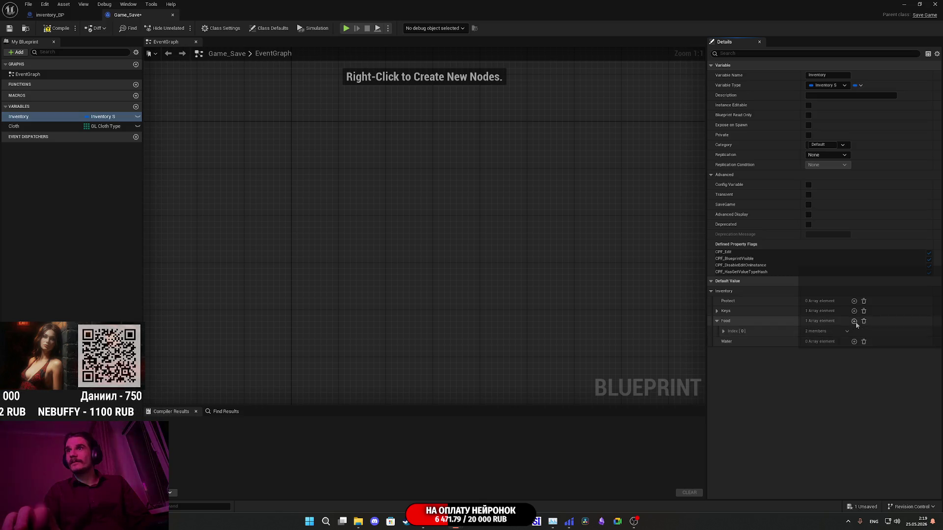
{"action": "left_click", "coordinate": [865, 321]}
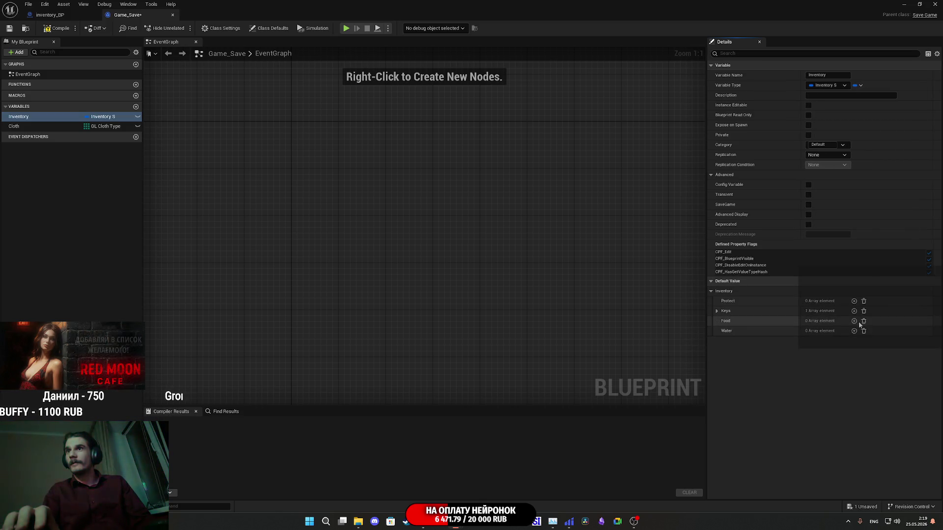
{"action": "left_click", "coordinate": [854, 321]}
{"action": "left_click", "coordinate": [854, 321]}
{"action": "left_click", "coordinate": [854, 320]}
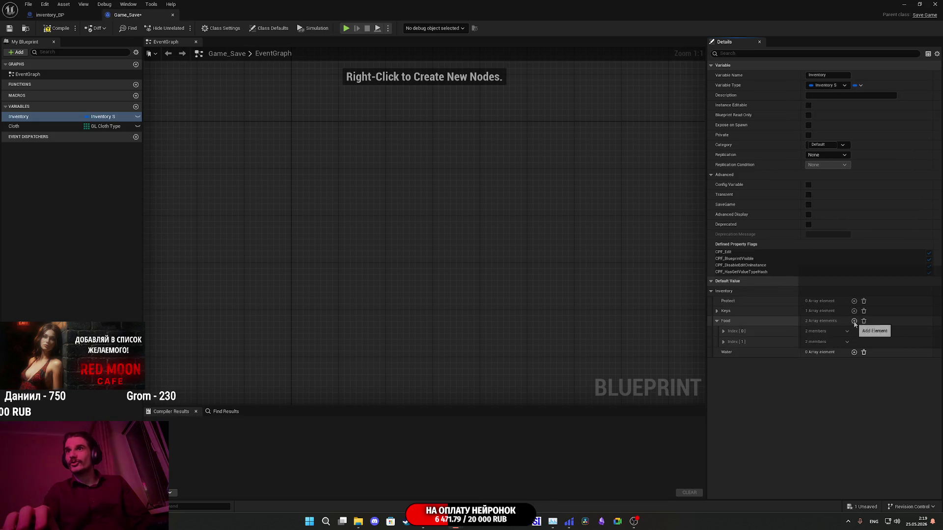
{"action": "left_click", "coordinate": [75, 16]}
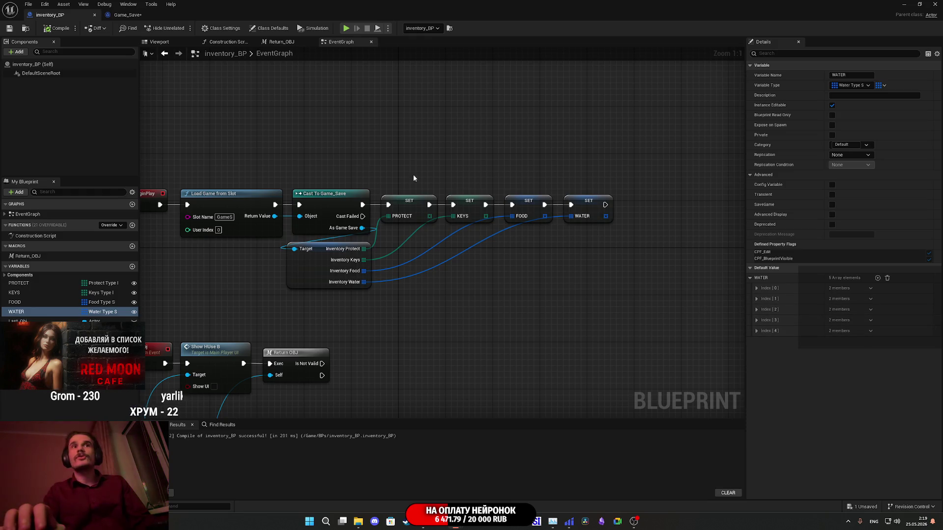
{"action": "left_click", "coordinate": [126, 15]}
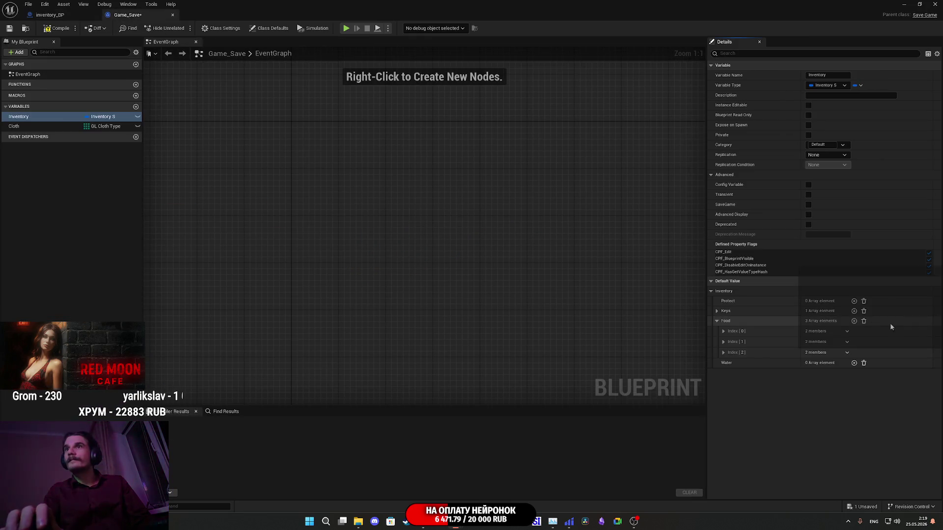
{"action": "left_click", "coordinate": [854, 321]}
{"action": "left_click", "coordinate": [854, 321]}
Add five Water entries, setting the first to Water and the second to Energy Drinker.
{"action": "left_click", "coordinate": [854, 384]}
{"action": "left_click", "coordinate": [854, 384]}
{"action": "left_click", "coordinate": [854, 385]}
{"action": "left_click", "coordinate": [724, 396]}
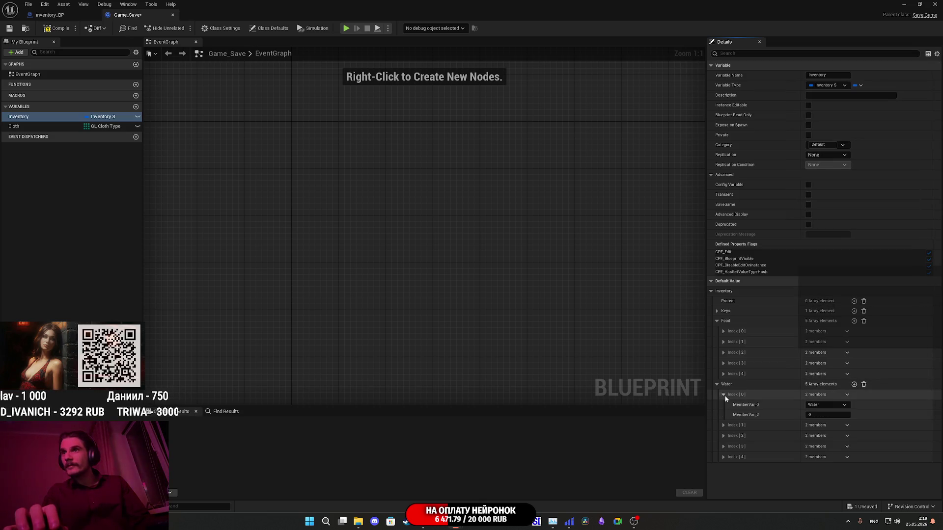
{"action": "left_click", "coordinate": [829, 405]}
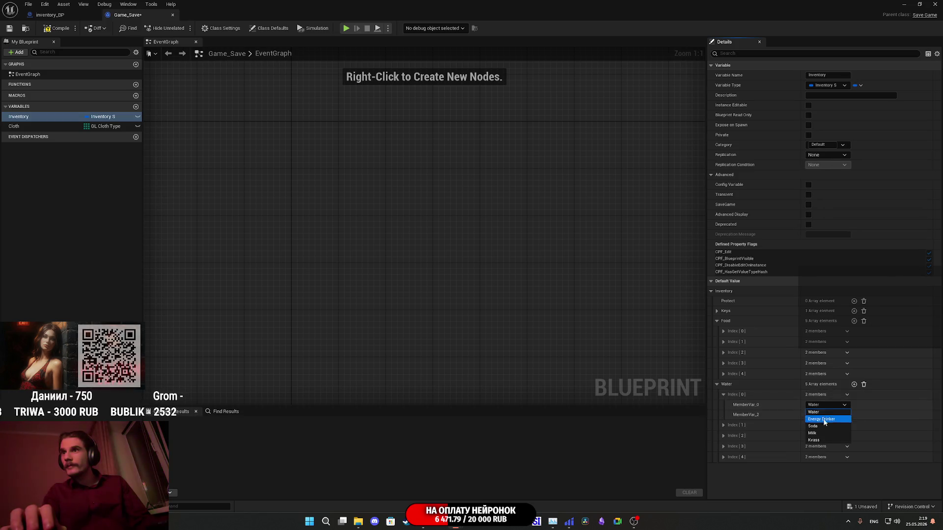
{"action": "left_click", "coordinate": [828, 411]}
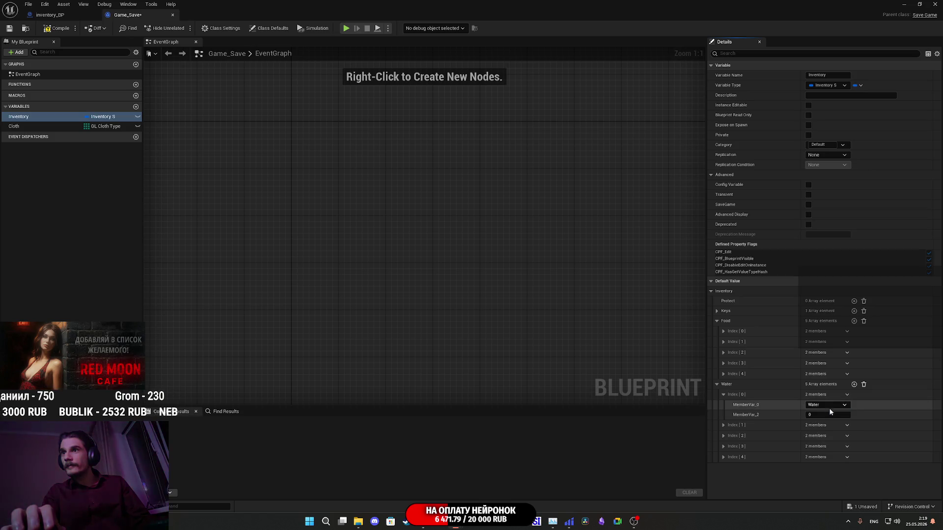
{"action": "left_click", "coordinate": [723, 425]}
{"action": "left_click", "coordinate": [723, 425]}
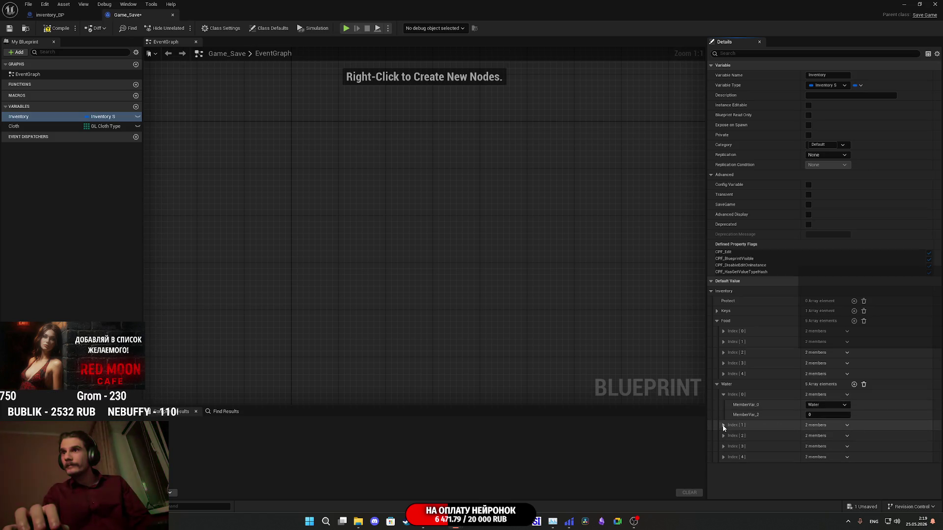
{"action": "left_click", "coordinate": [724, 426]}
{"action": "left_click", "coordinate": [723, 425]}
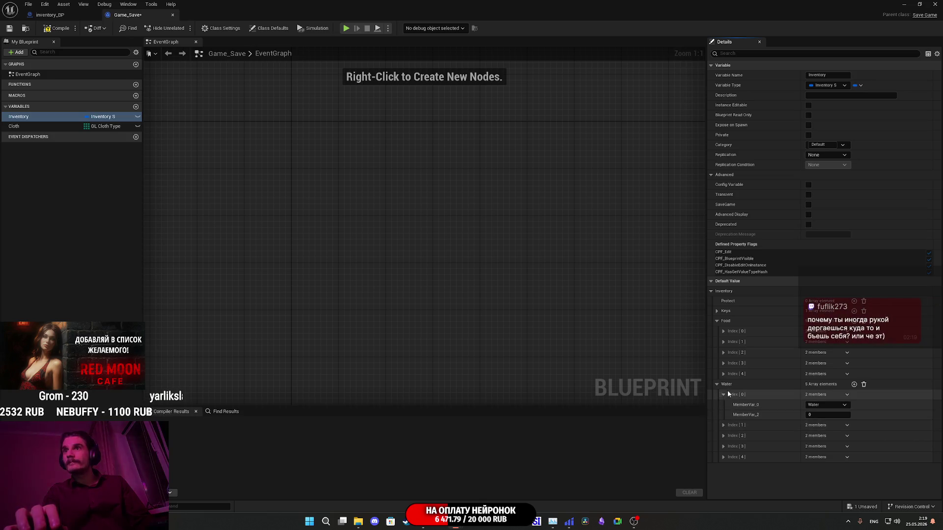
{"action": "left_click", "coordinate": [723, 425]}
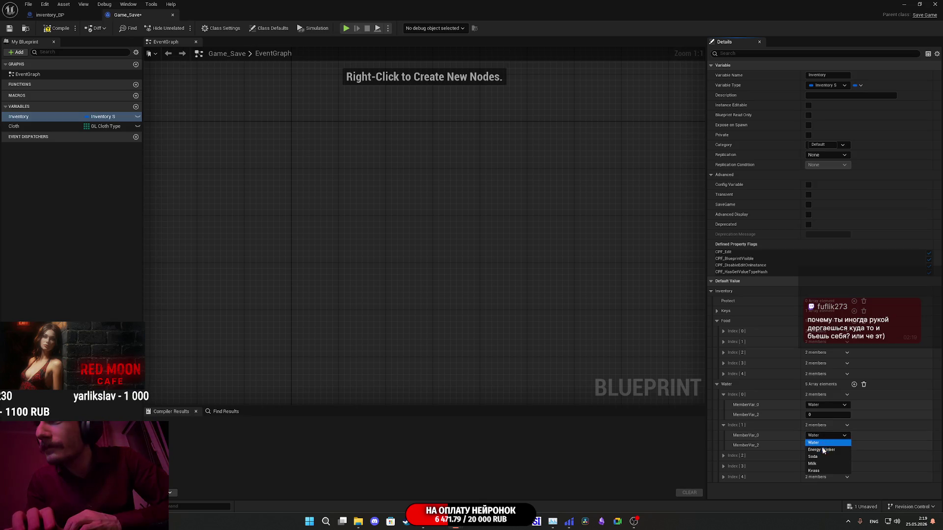
{"action": "left_click", "coordinate": [824, 451]}
Set the remaining Water entries through Kvass for the fifth, then switch to inventory_BP.
{"action": "left_click", "coordinate": [724, 456]}
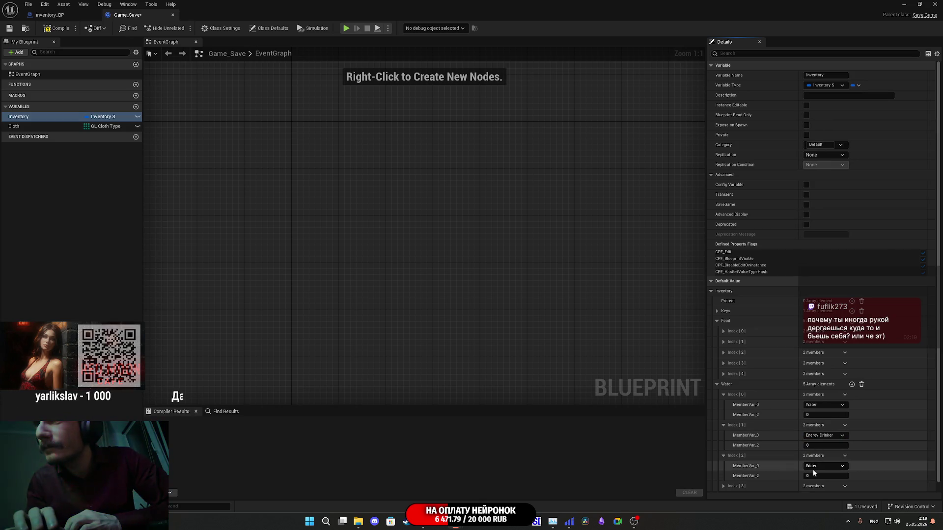
{"action": "scroll", "coordinate": [776, 464], "scroll_direction": "down", "scroll_amount": 1}
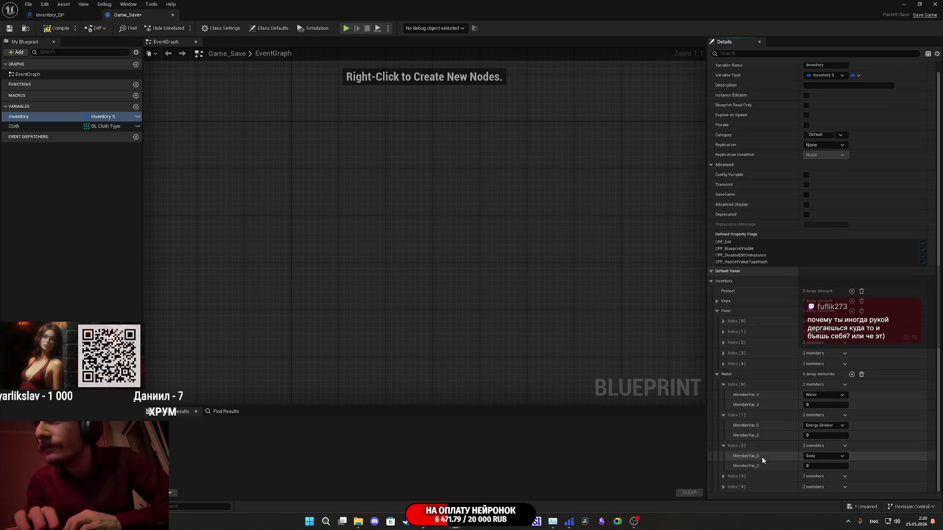
{"action": "scroll", "coordinate": [789, 479], "scroll_direction": "down", "scroll_amount": 2}
{"action": "left_click", "coordinate": [817, 468]}
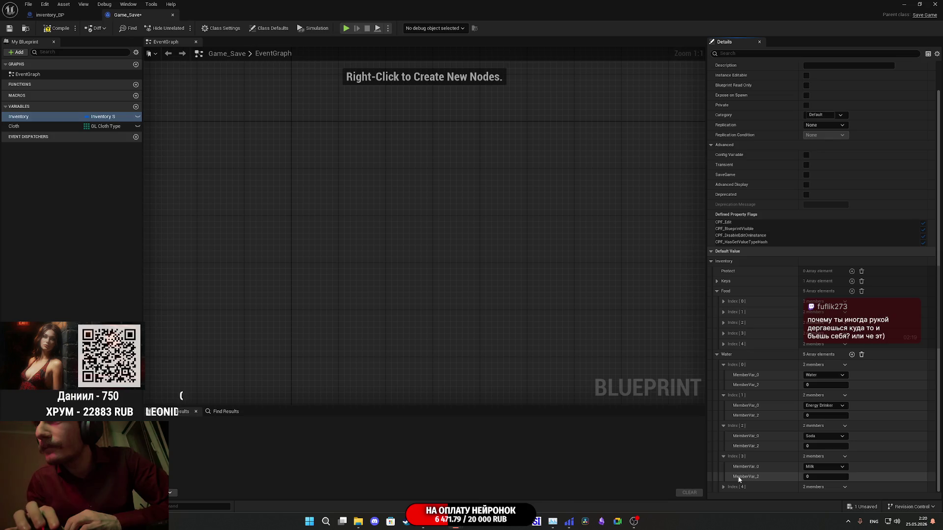
{"action": "left_click", "coordinate": [724, 486]}
{"action": "scroll", "coordinate": [813, 475], "scroll_direction": "down", "scroll_amount": 2}
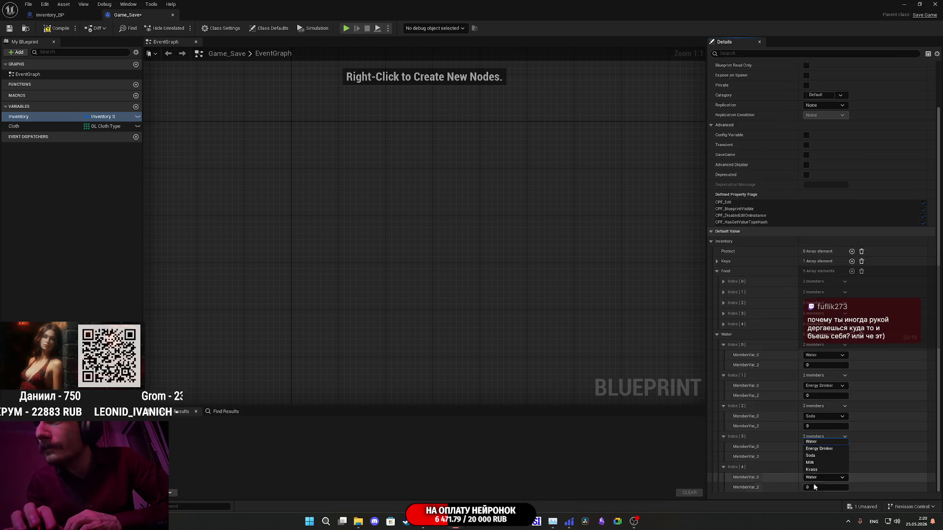
{"action": "left_click", "coordinate": [813, 470]}
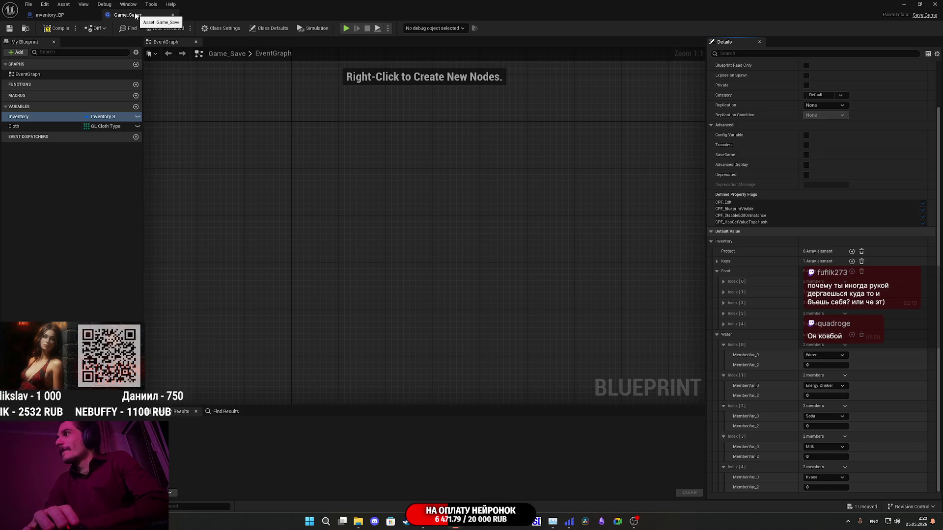
{"action": "left_click", "coordinate": [65, 18]}
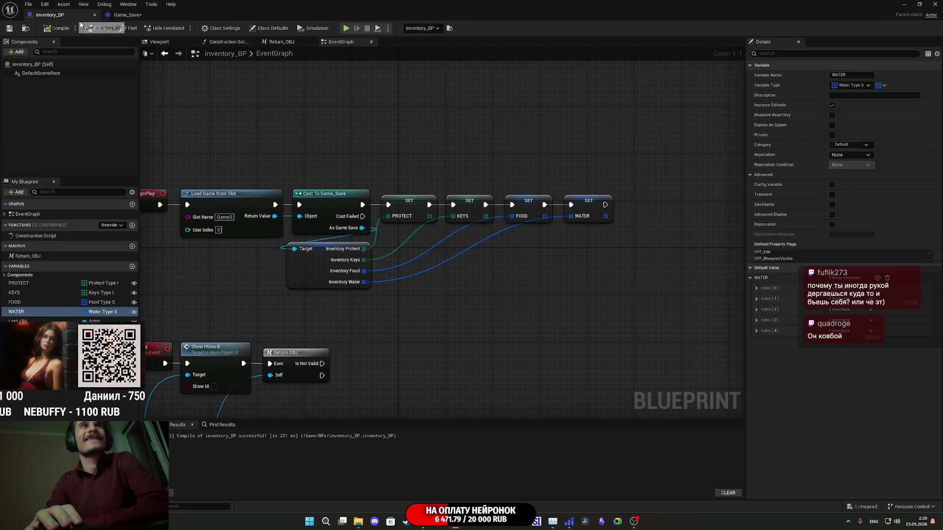
Recheck inventory_BP's WATER default items, then go back to Game_Save.
{"action": "left_click", "coordinate": [751, 278]}
{"action": "left_click", "coordinate": [751, 278]}
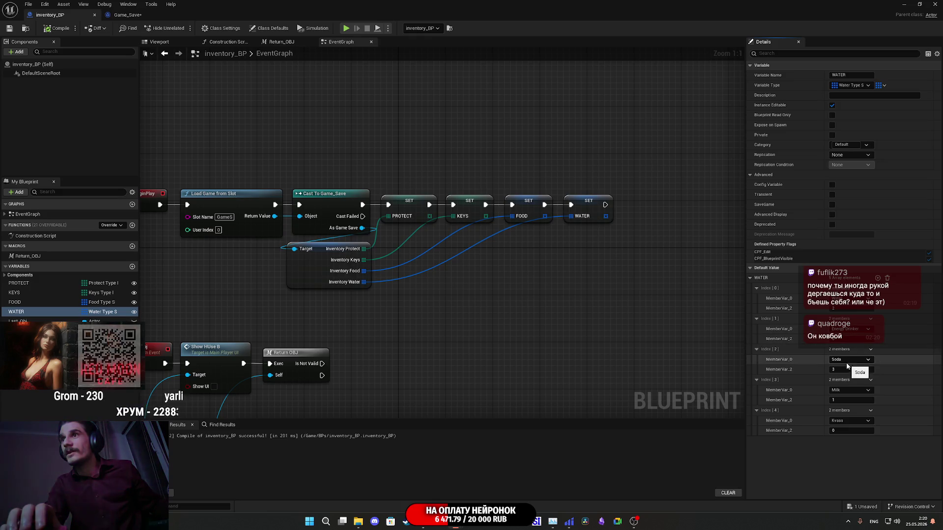
{"action": "left_click", "coordinate": [152, 15]}
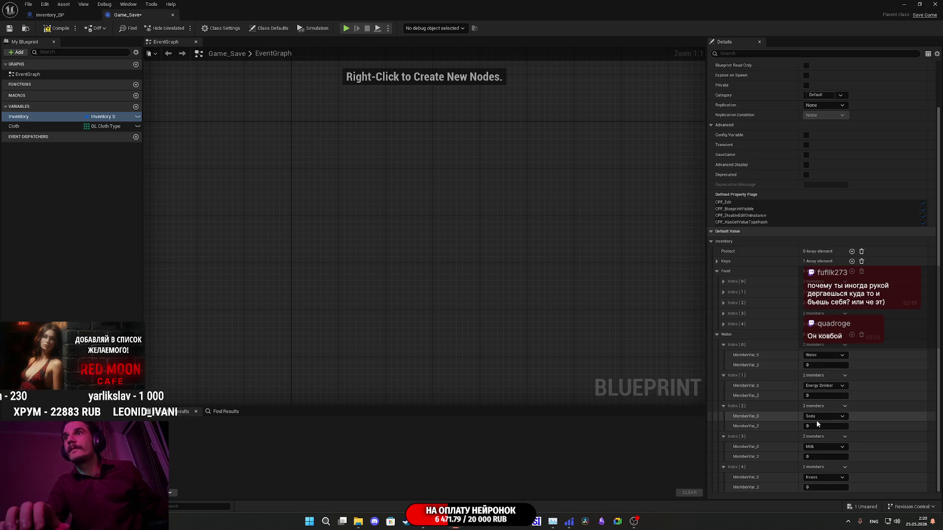
Set Food entries 2–4 to Energy_Bar, Nuts and Fish, then save Game_Save.
{"action": "left_click", "coordinate": [717, 334]}
{"action": "left_click", "coordinate": [718, 321], "text": "shift"}
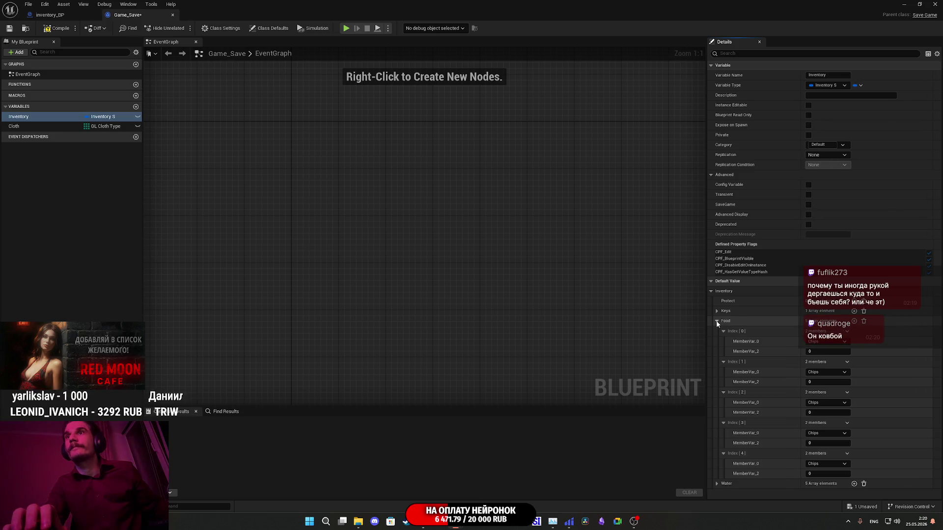
{"action": "left_click", "coordinate": [824, 371]}
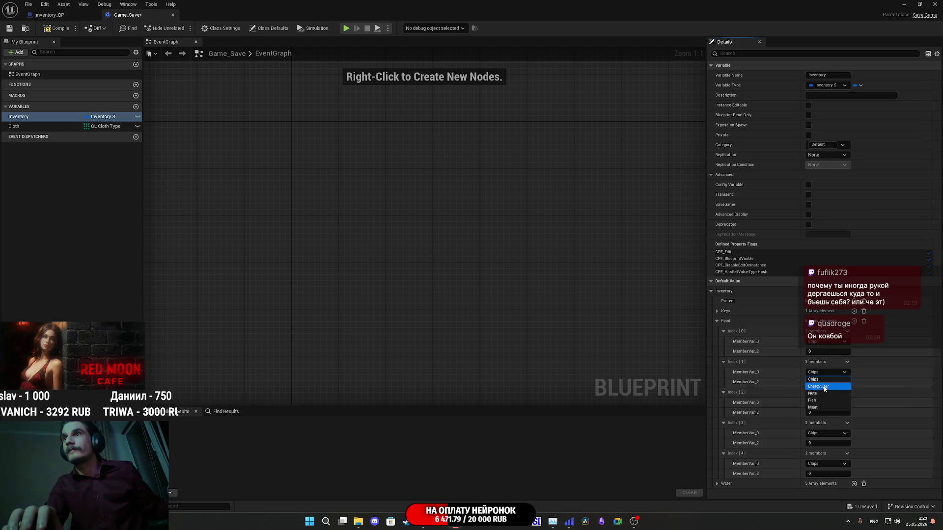
{"action": "left_click", "coordinate": [822, 408]}
{"action": "left_click", "coordinate": [822, 403]}
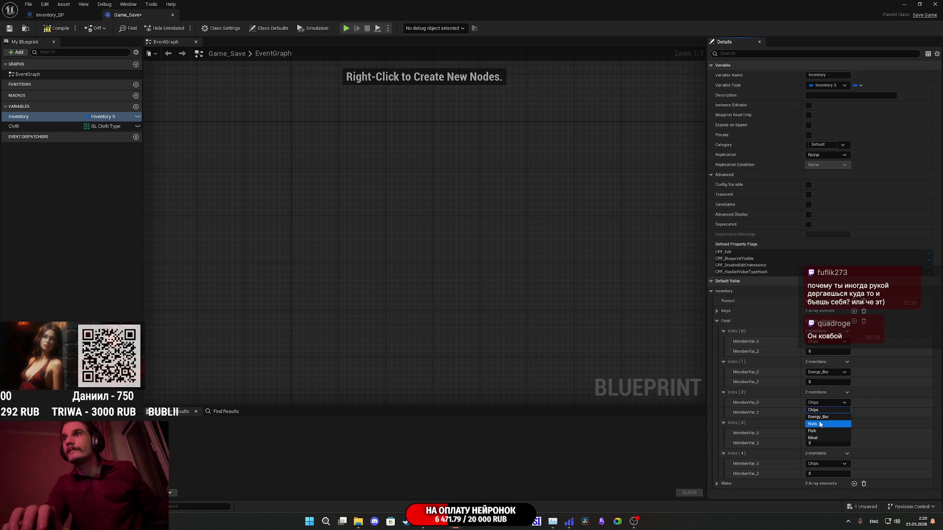
{"action": "left_click", "coordinate": [820, 424]}
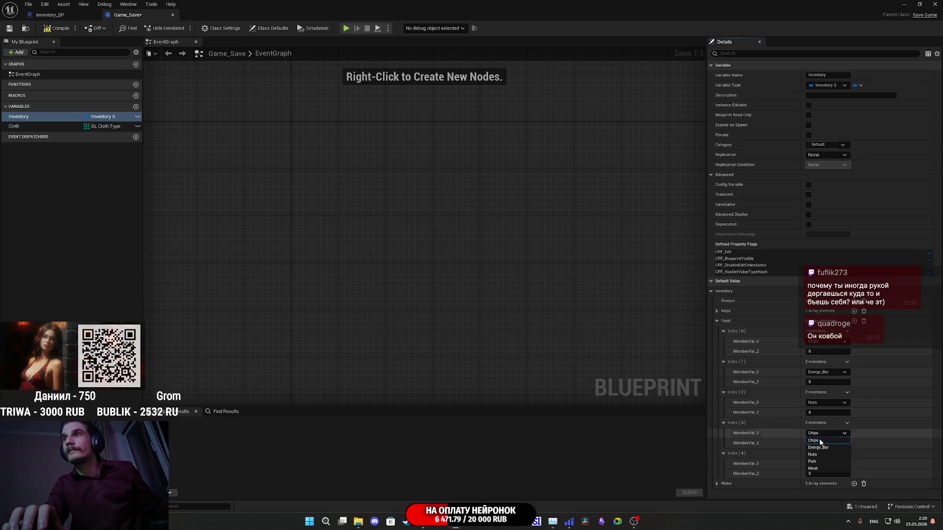
{"action": "left_click", "coordinate": [818, 457]}
{"action": "left_click", "coordinate": [826, 462]}
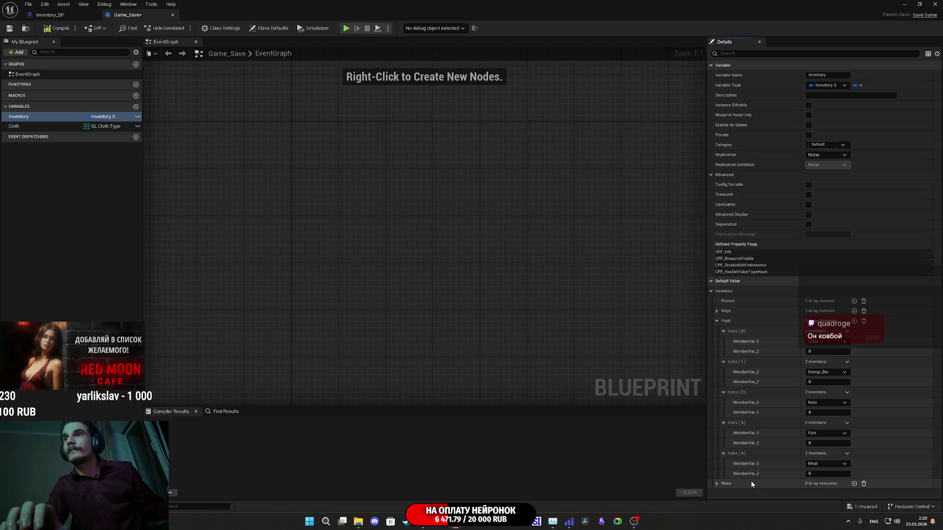
{"action": "left_click", "coordinate": [9, 28]}
{"action": "key", "text": "alt+Tab"}
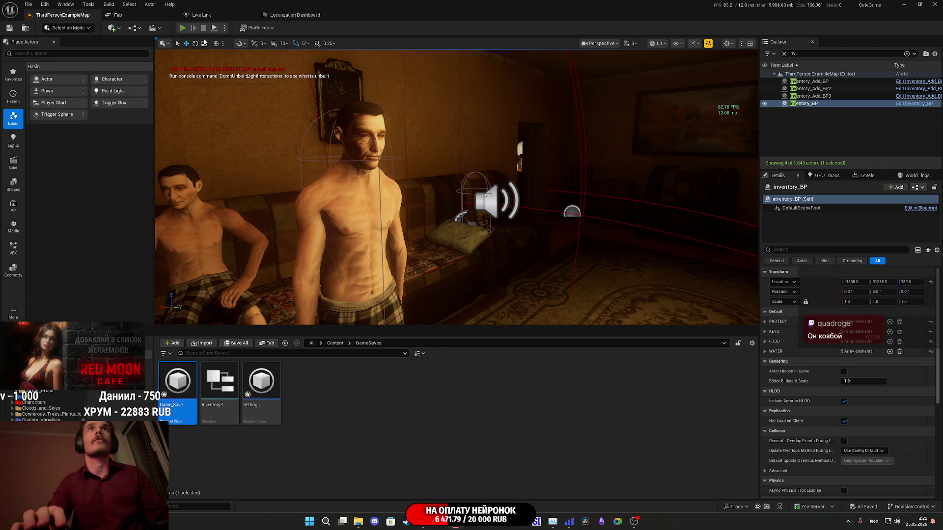
Start a playtest, walk to the kitchen table and pick up the water bottle and stew can.
{"action": "key", "text": "alt+p"}
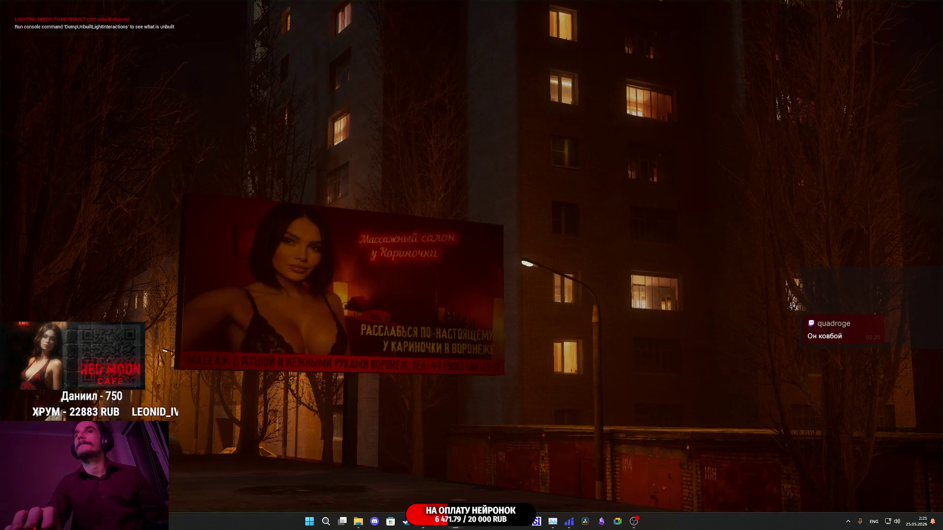
{"action": "key", "text": "w"}
{"action": "key", "text": "e"}
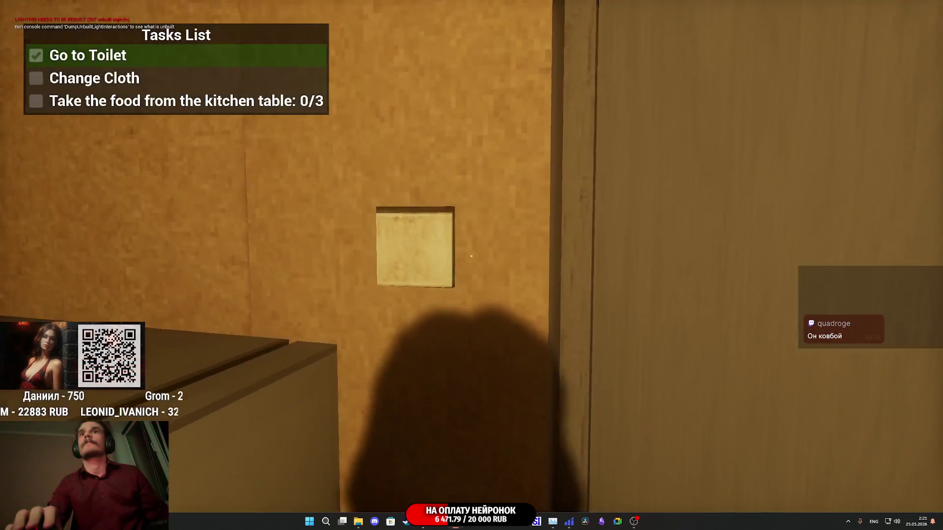
{"action": "key", "text": "w"}
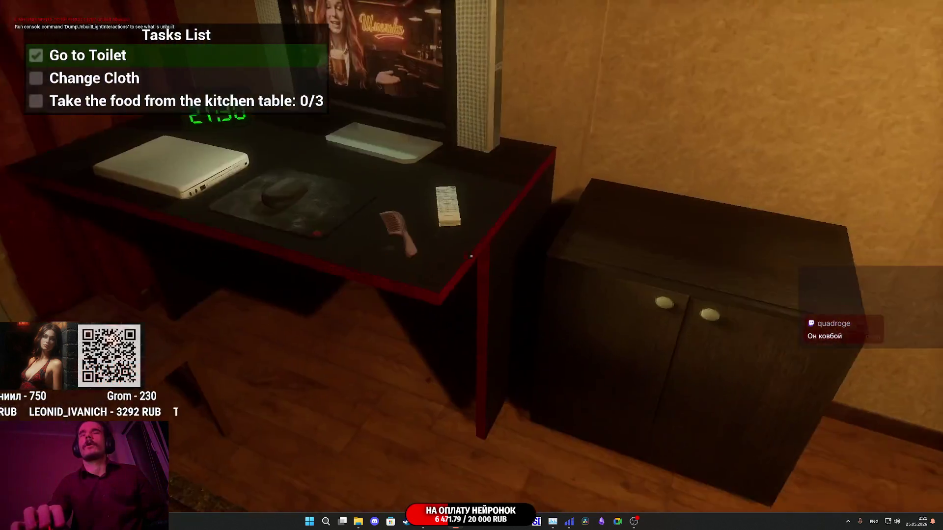
{"action": "key", "text": "e"}
{"action": "key", "text": "w"}
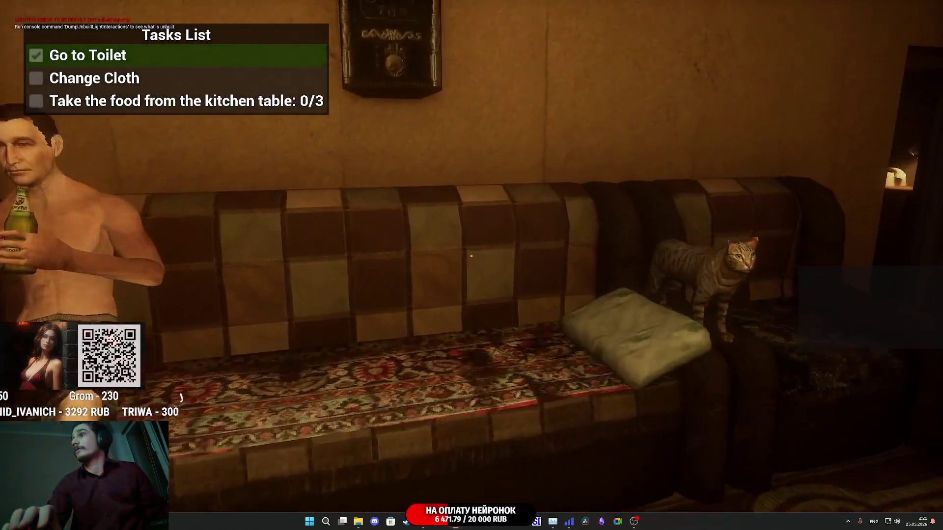
{"action": "key", "text": "w"}
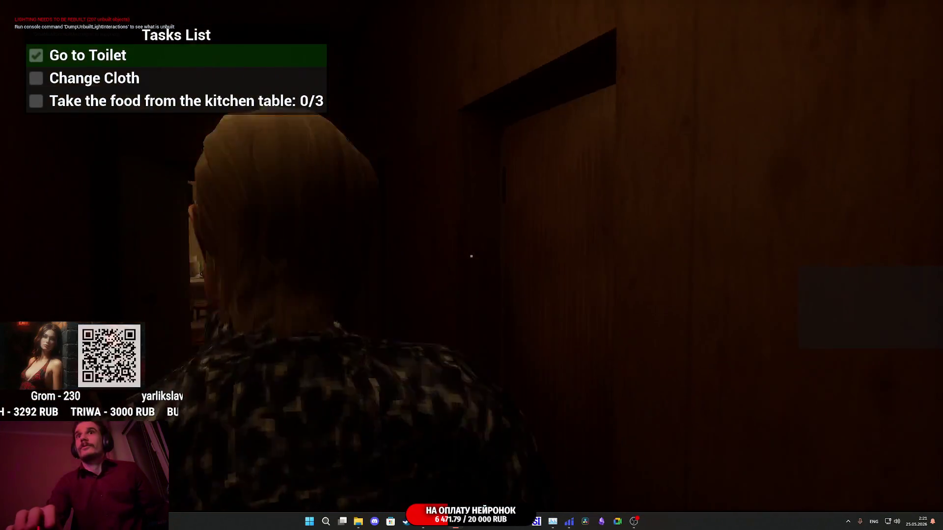
{"action": "key", "text": "w"}
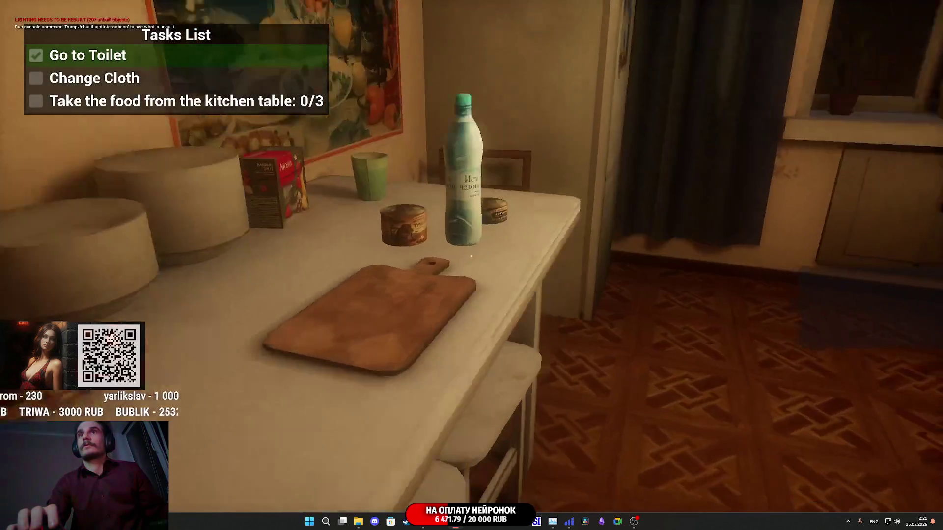
{"action": "key", "text": "e"}
{"action": "key", "text": "e"}
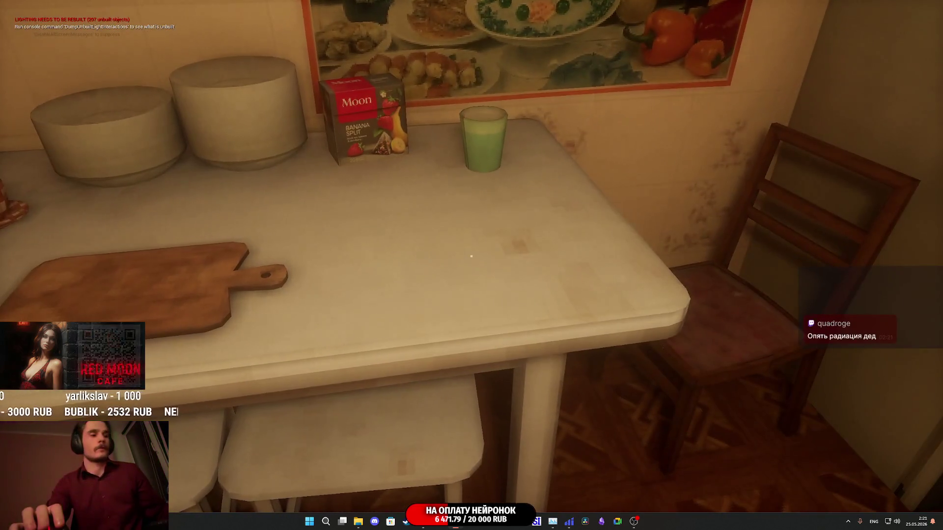
{"action": "mouse_move", "coordinate": [471, 256]}
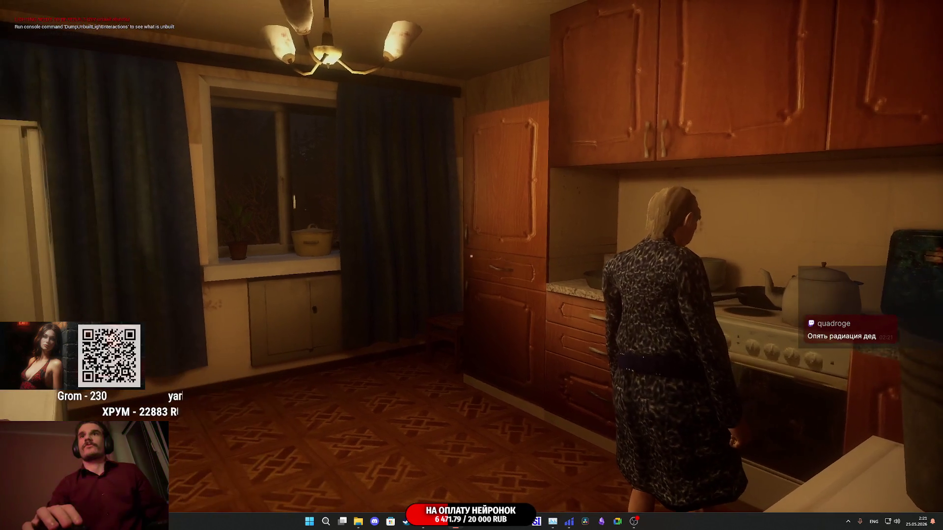
Walk back through the hallway and go into the toilet.
{"action": "key", "text": "s"}
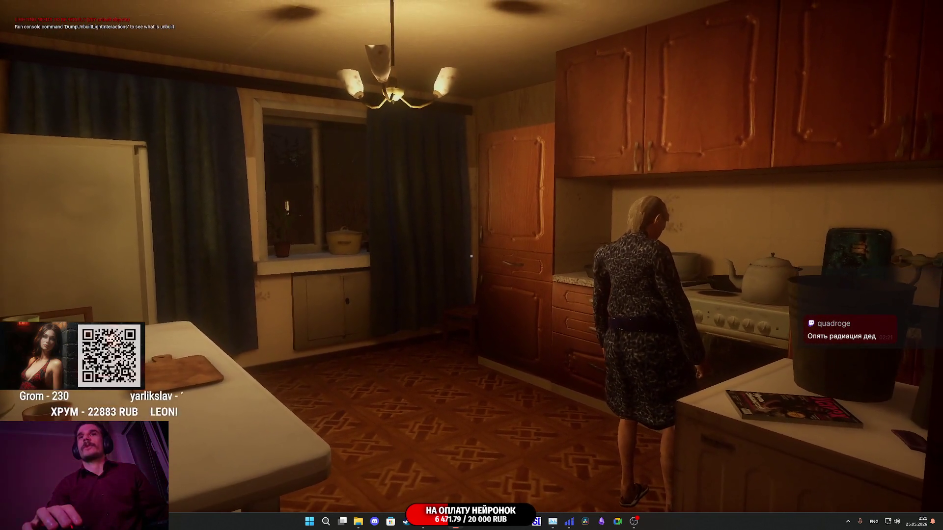
{"action": "key", "text": "s"}
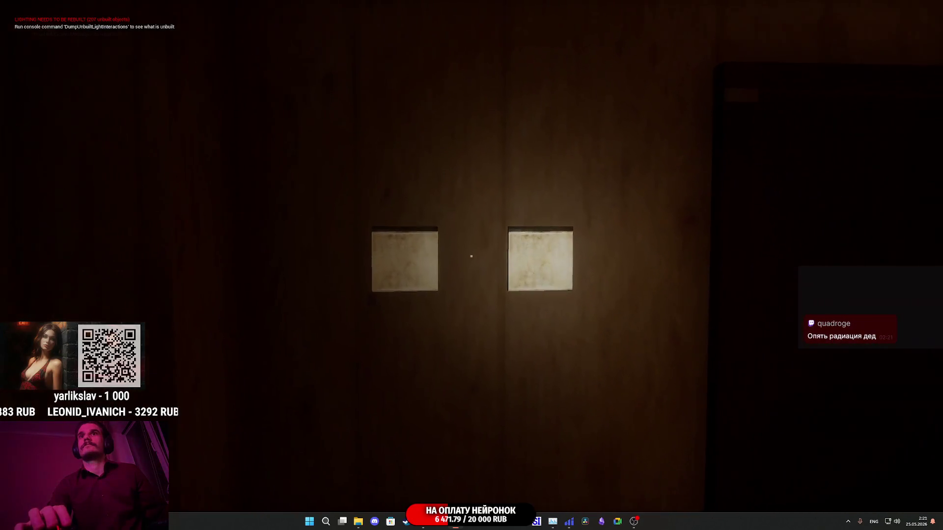
{"action": "key", "text": "e"}
{"action": "key", "text": "w"}
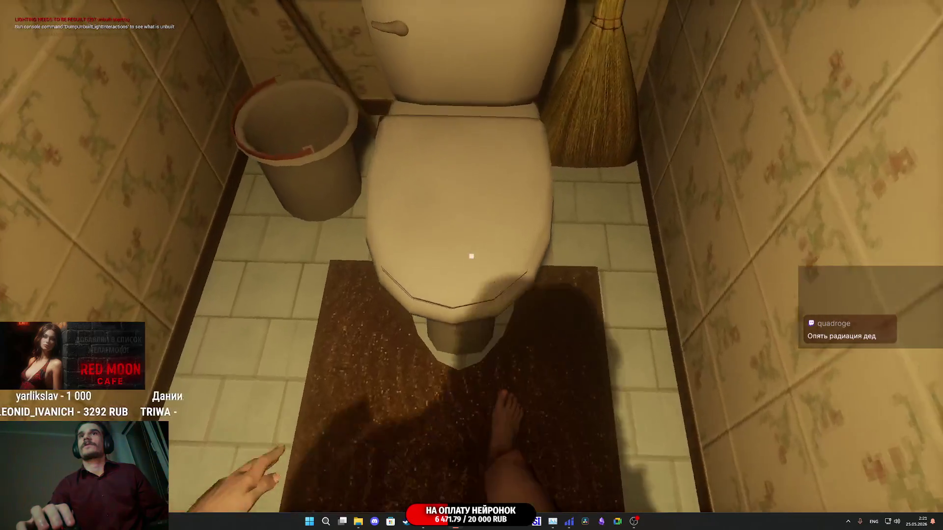
{"action": "key", "text": "w"}
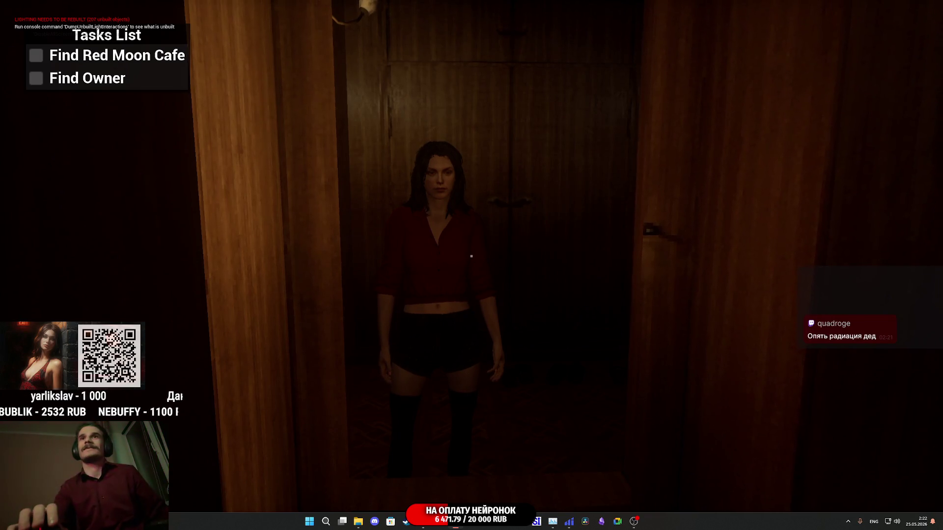
Drink the water bottle from the hotbar's drinks slot, then take out a sardine can.
{"action": "key", "text": "Tab"}
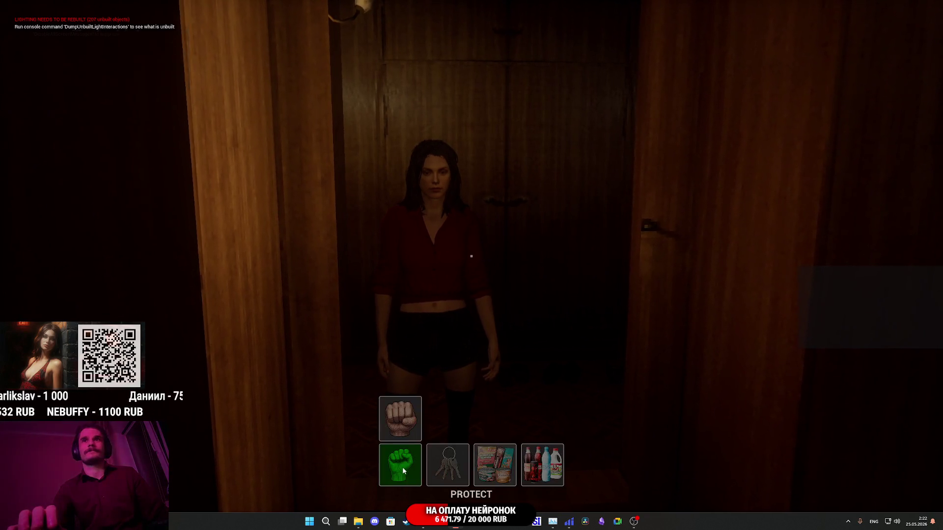
{"action": "left_click", "coordinate": [542, 418]}
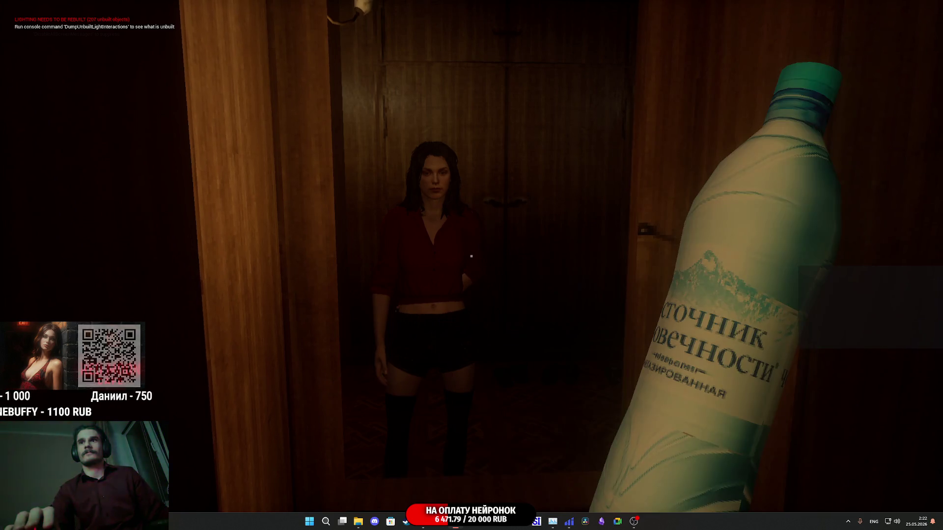
{"action": "key", "text": "Tab"}
{"action": "scroll", "coordinate": [471, 255], "scroll_direction": "down", "scroll_amount": 1}
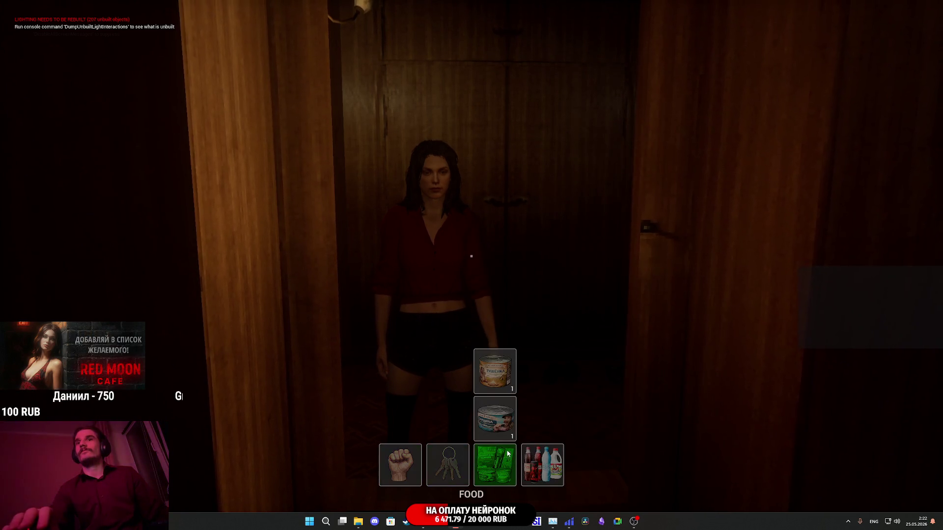
{"action": "left_click", "coordinate": [471, 256]}
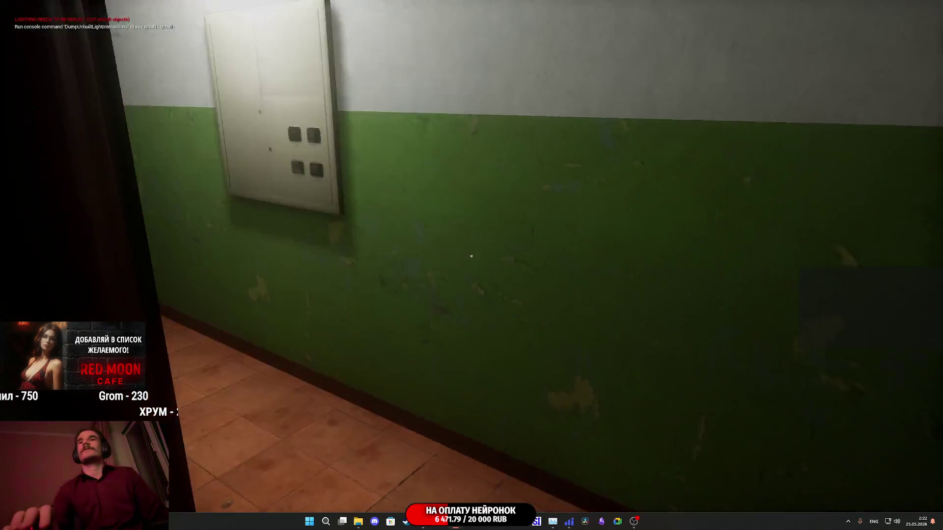
Walk down the green corridor through the brown door and call the elevator.
{"action": "key", "text": "w"}
{"action": "key", "text": "w"}
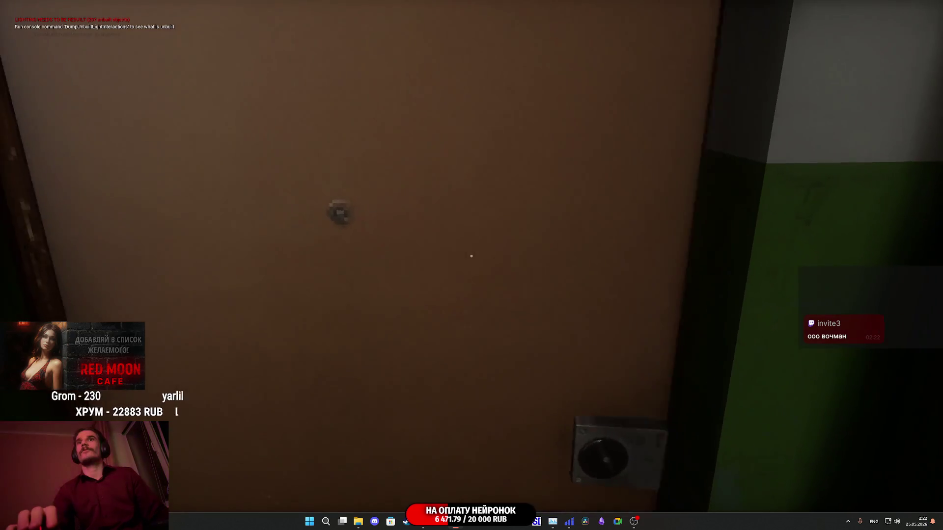
{"action": "left_click", "coordinate": [471, 255]}
{"action": "key", "text": "w"}
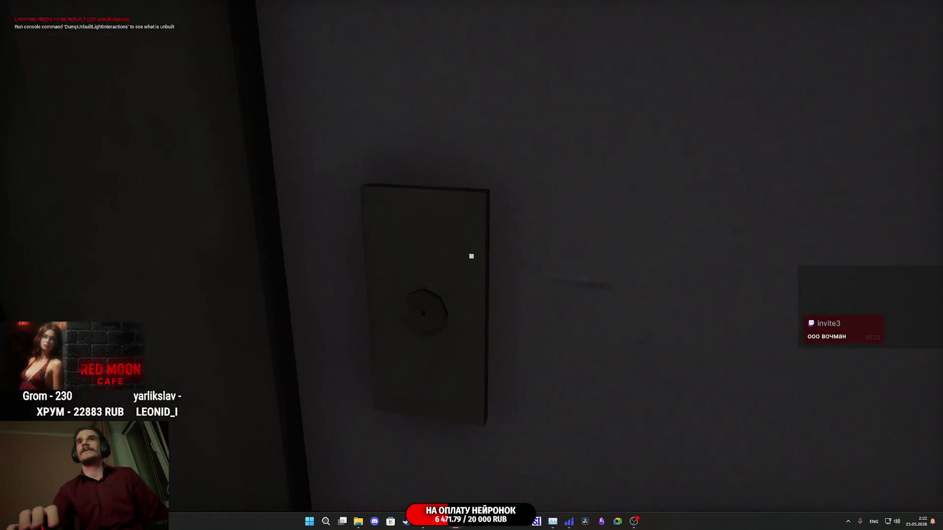
{"action": "left_click", "coordinate": [471, 256]}
{"action": "key", "text": "w"}
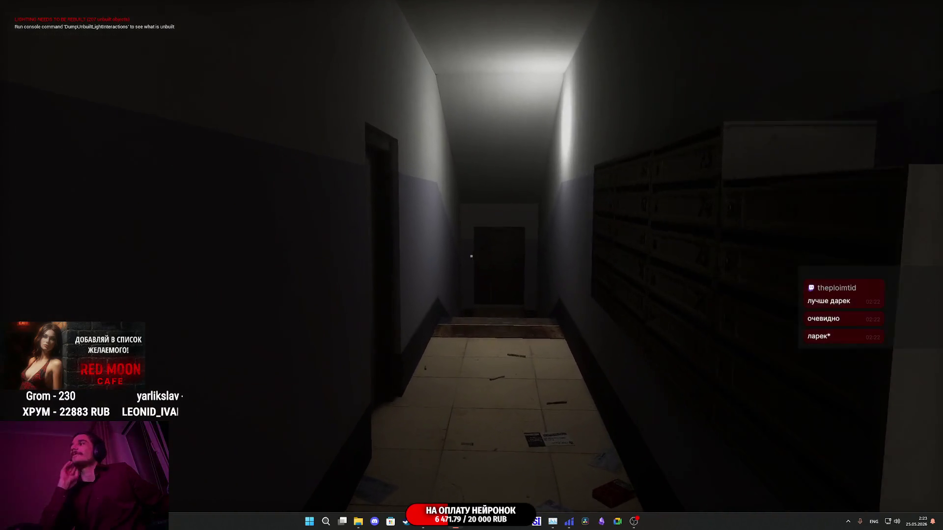
Walk out through the dark doorway, past the poster board, onto the taxi street.
{"action": "key", "text": "w"}
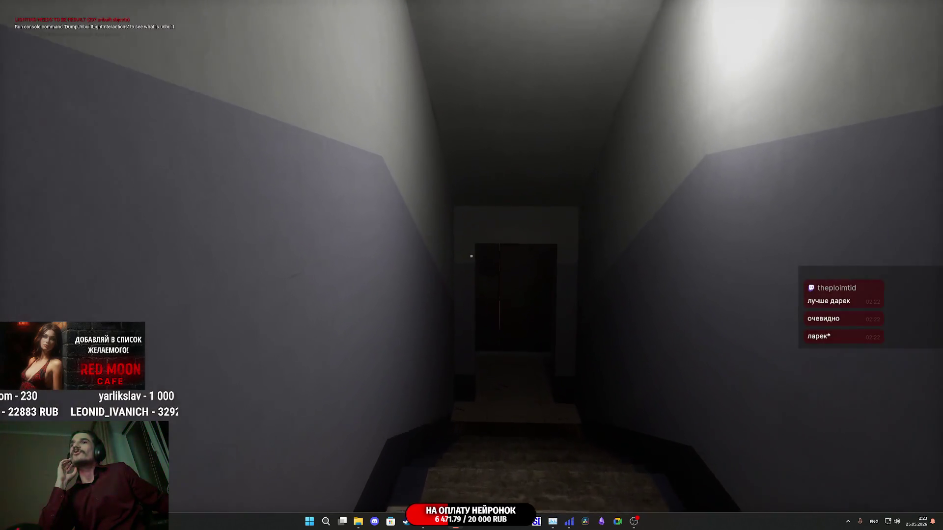
{"action": "key", "text": "w"}
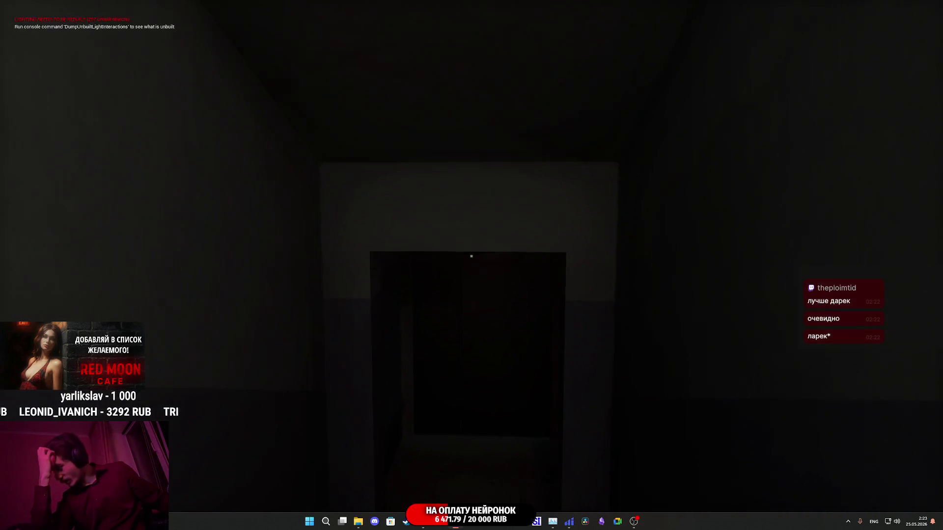
{"action": "key", "text": "w"}
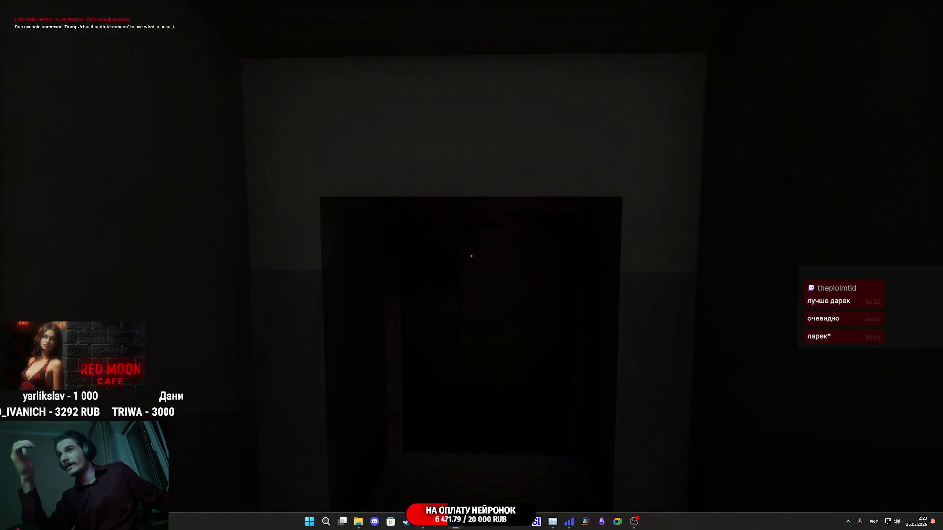
{"action": "key", "text": "w"}
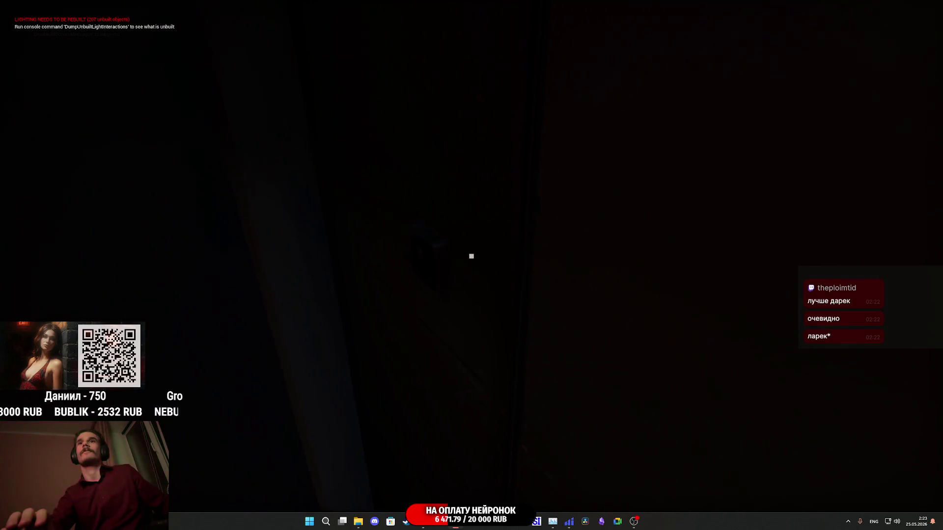
{"action": "key", "text": "w"}
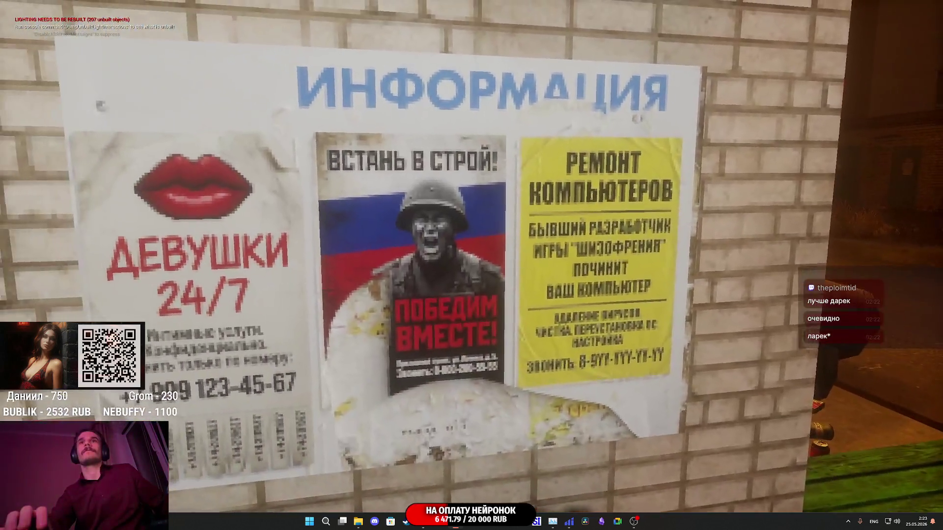
{"action": "key", "text": "w"}
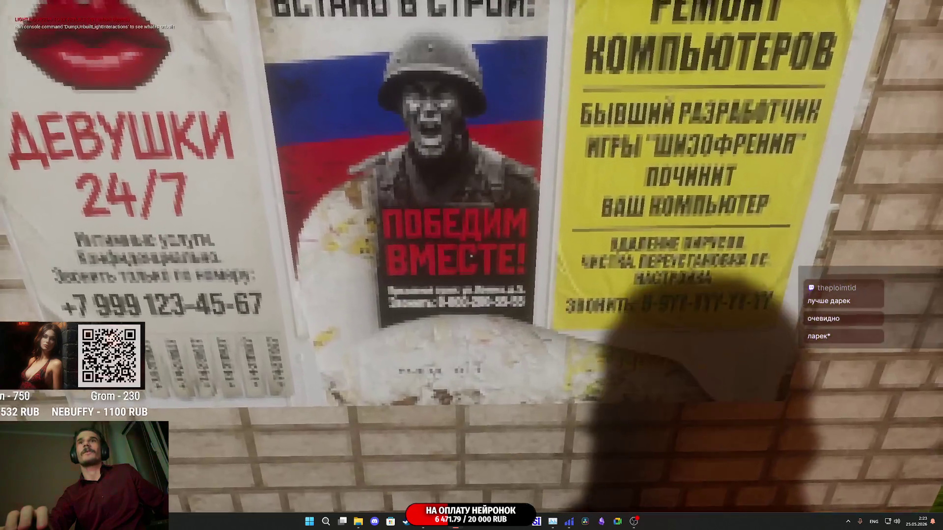
{"action": "key", "text": "s"}
{"action": "key", "text": "s"}
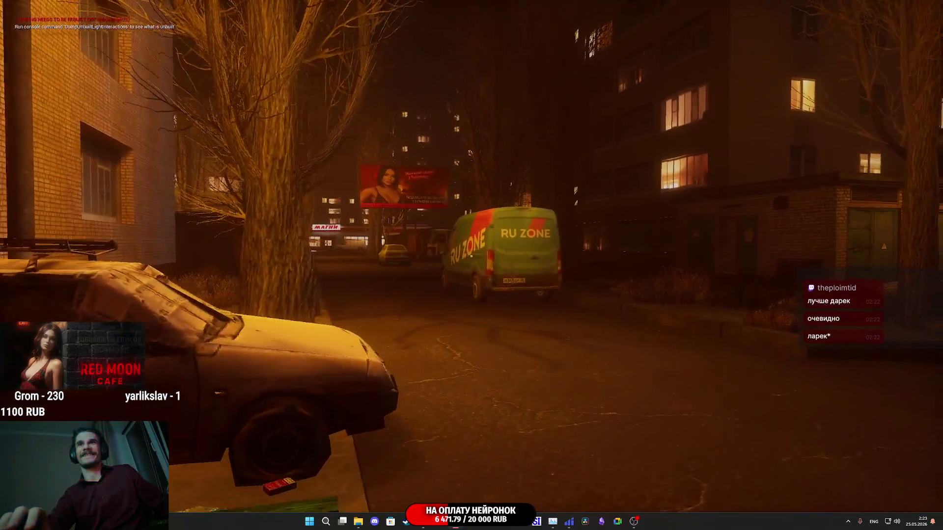
{"action": "key", "text": "w"}
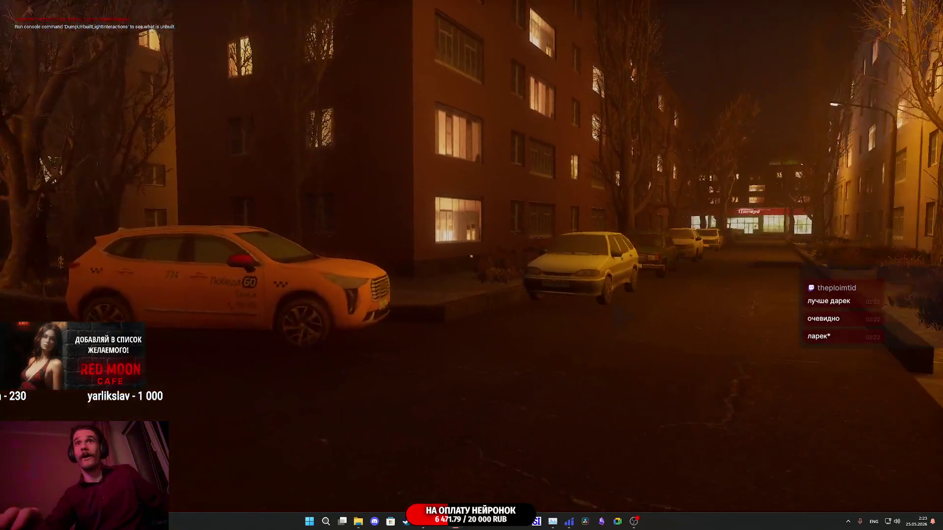
{"action": "mouse_move", "coordinate": [472, 256]}
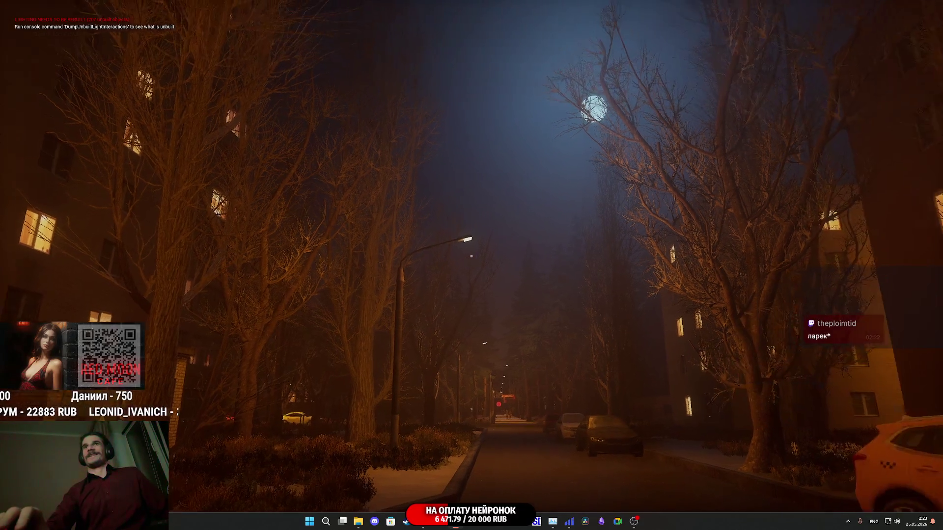
Approach the green RU ZONE van and run the screen percentage 15 console command.
{"action": "key", "text": "w"}
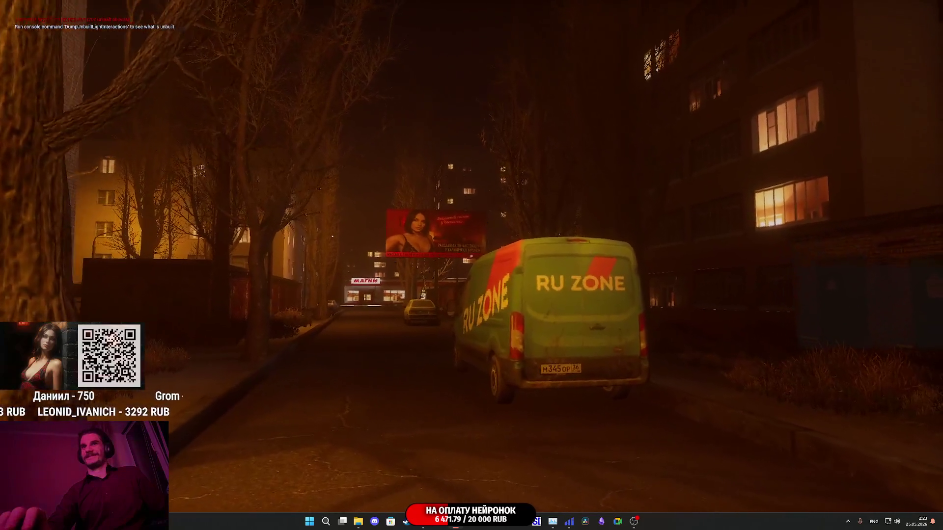
{"action": "key", "text": "w"}
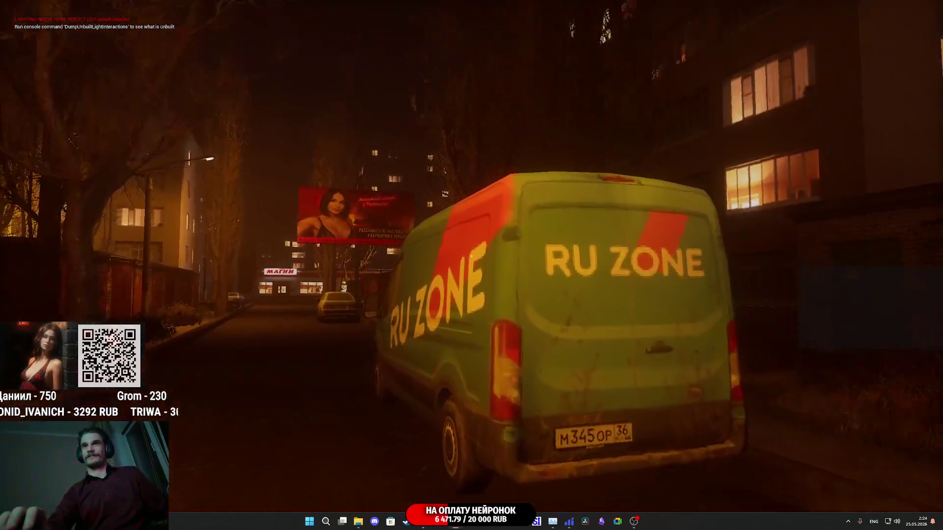
{"action": "key", "text": "w"}
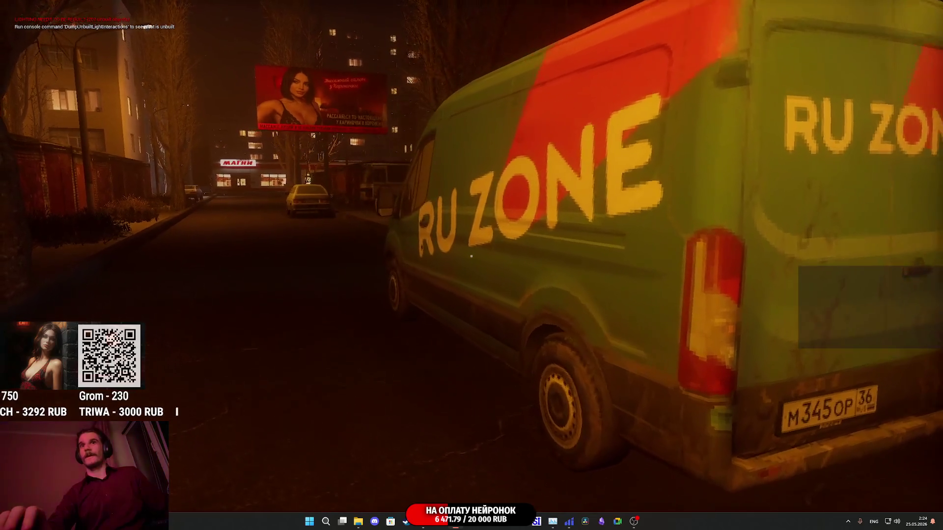
{"action": "key", "text": "grave"}
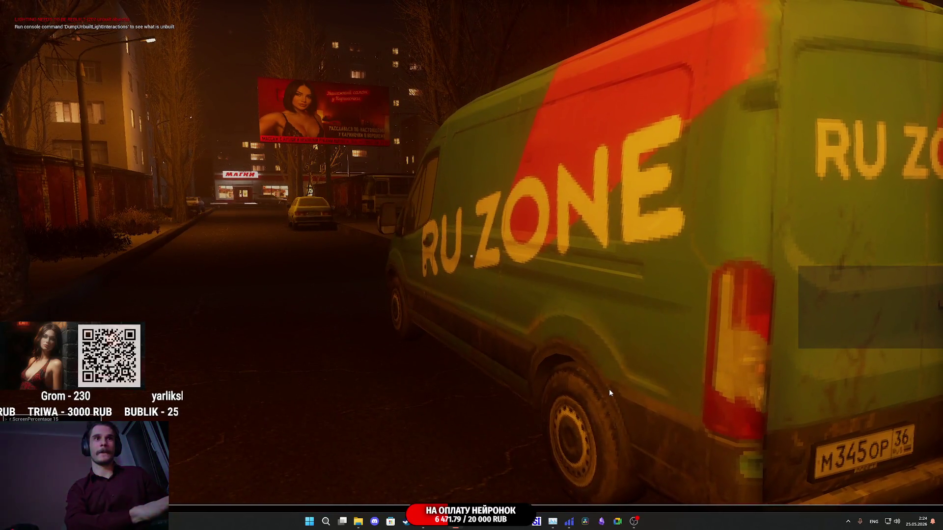
{"action": "key", "text": "Return"}
Walk along the van toward its cab, then back away to see the whole van.
{"action": "key", "text": "w"}
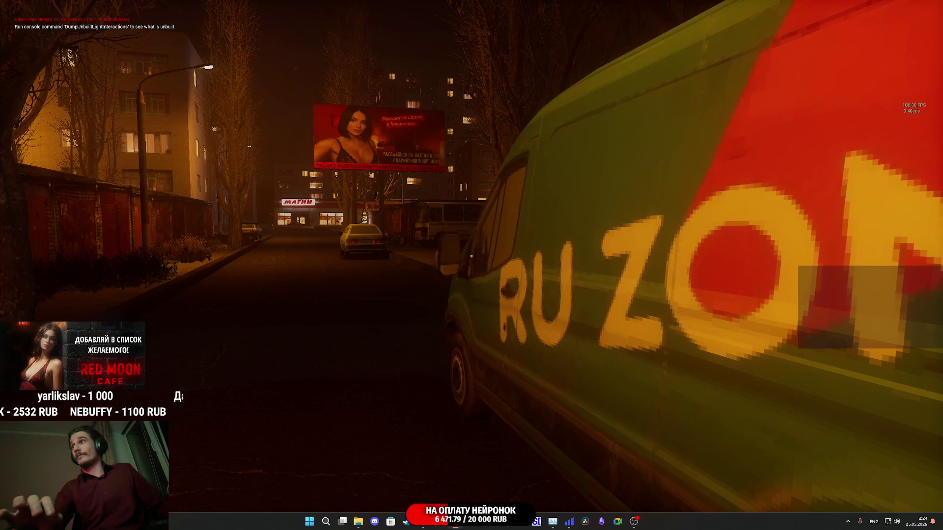
{"action": "key", "text": "w"}
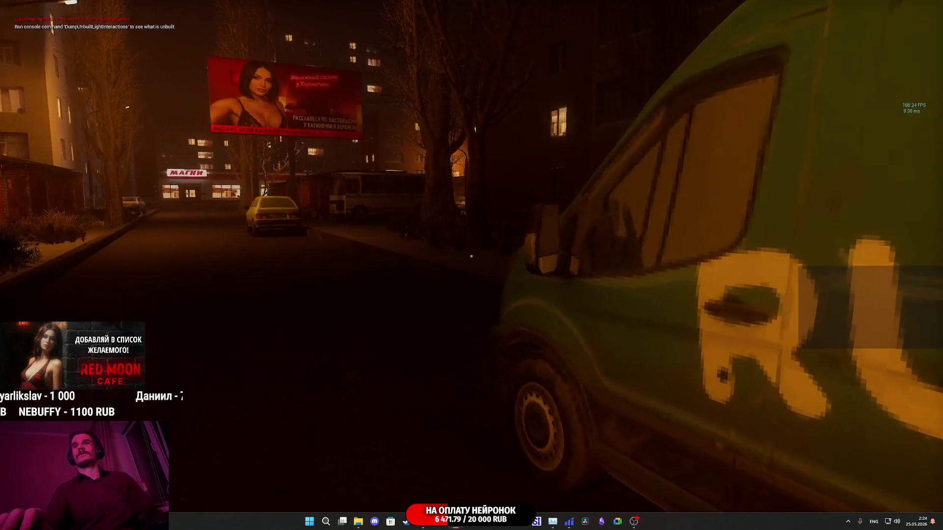
{"action": "key", "text": "s"}
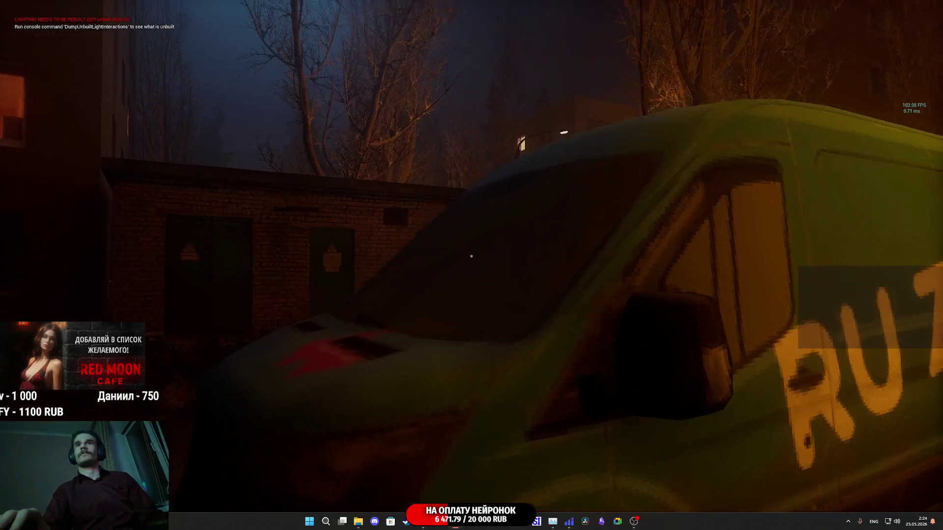
{"action": "key", "text": "s"}
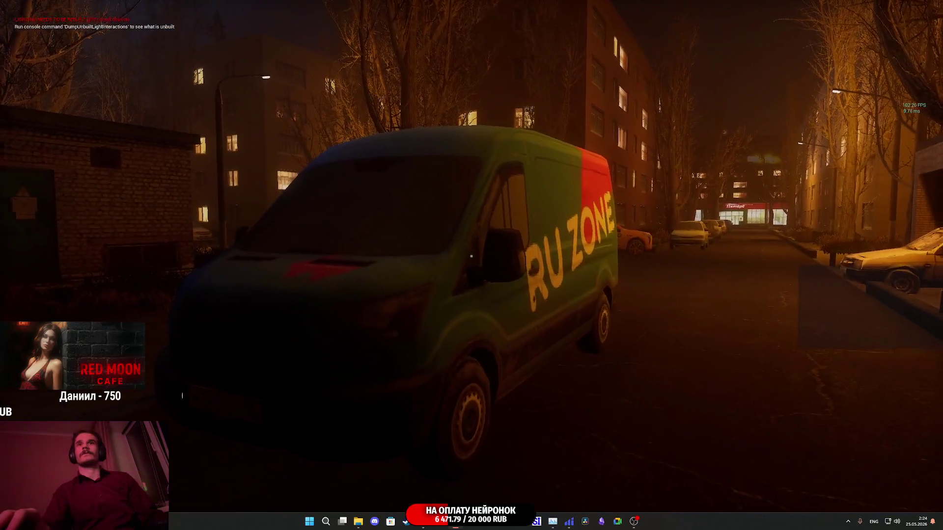
{"action": "key", "text": "s"}
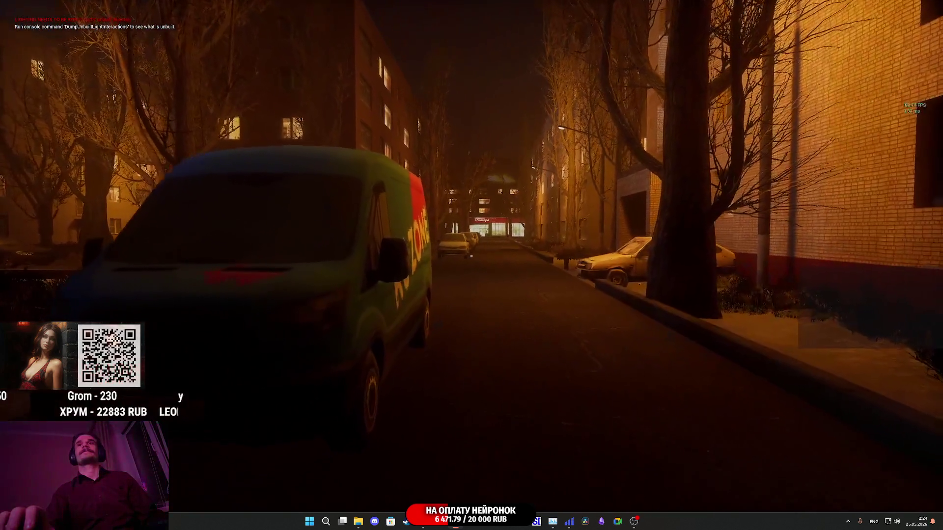
Circle the van's side and rear, then pull back to frame the van and billboard.
{"action": "key", "text": "w"}
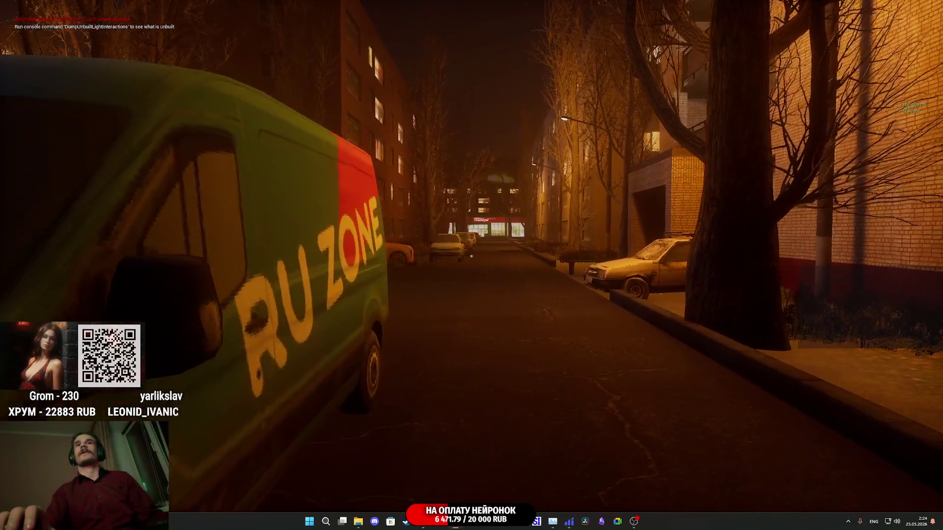
{"action": "key", "text": "s"}
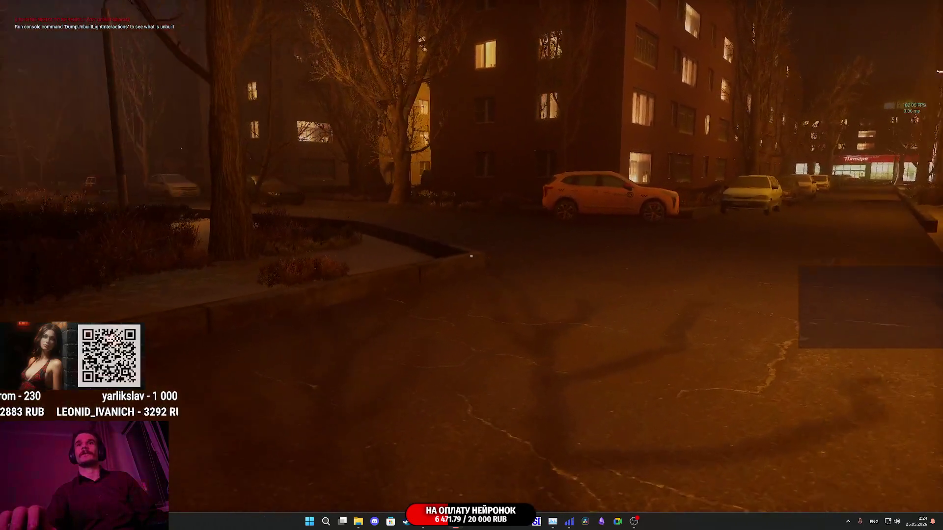
{"action": "key", "text": "d"}
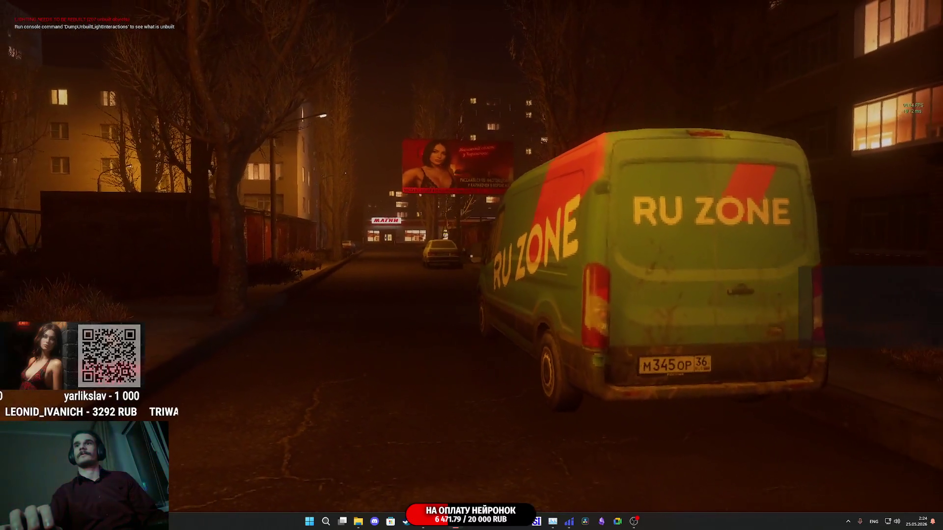
{"action": "key", "text": "a"}
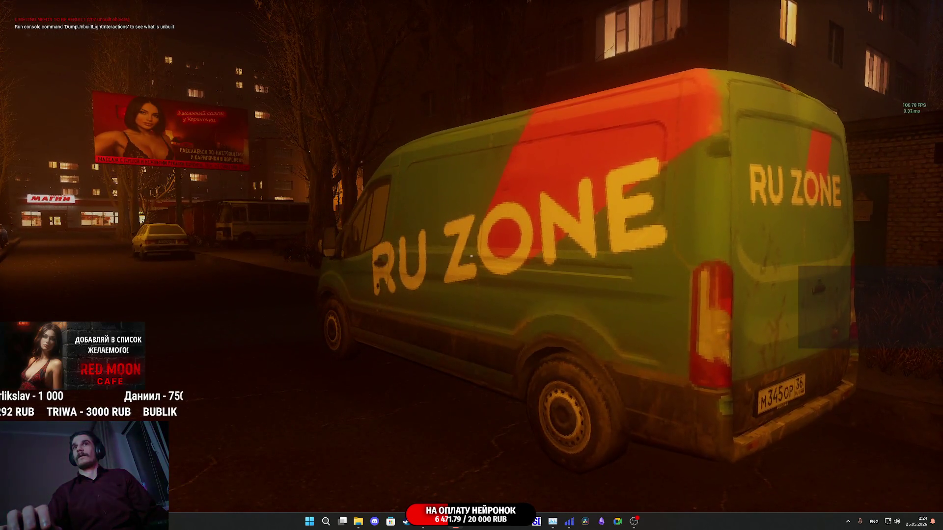
{"action": "key", "text": "s"}
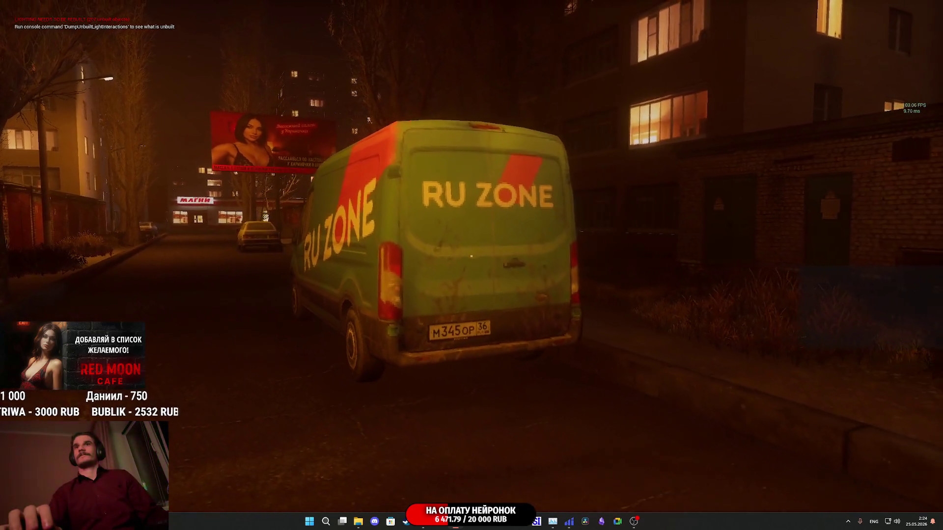
{"action": "key", "text": "s"}
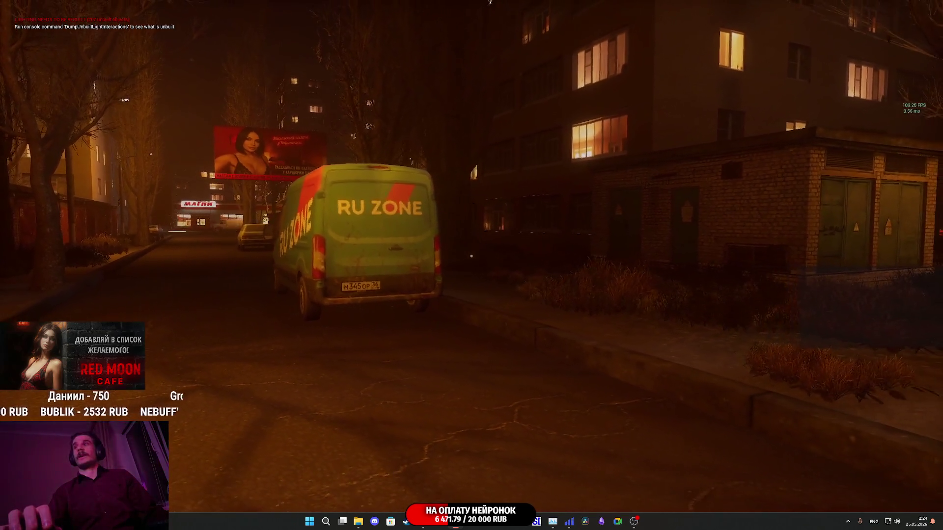
Inspect the RU ZONE lettering on the van's left side, then turn toward the taxi-lined street.
{"action": "key", "text": "w"}
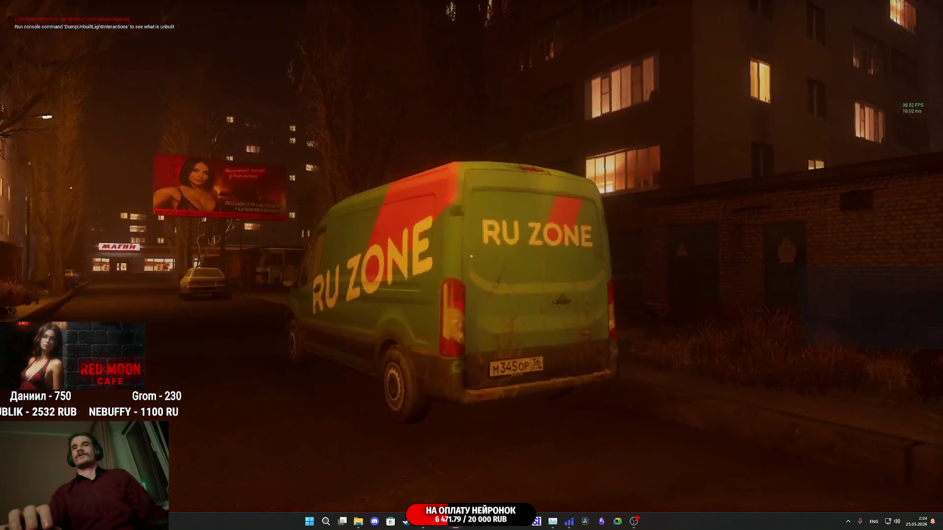
{"action": "key", "text": "w"}
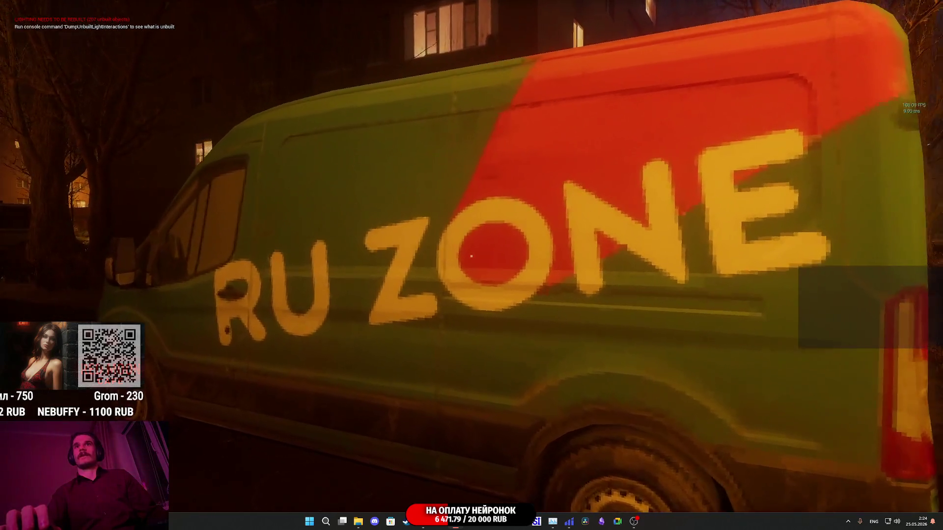
{"action": "key", "text": "s"}
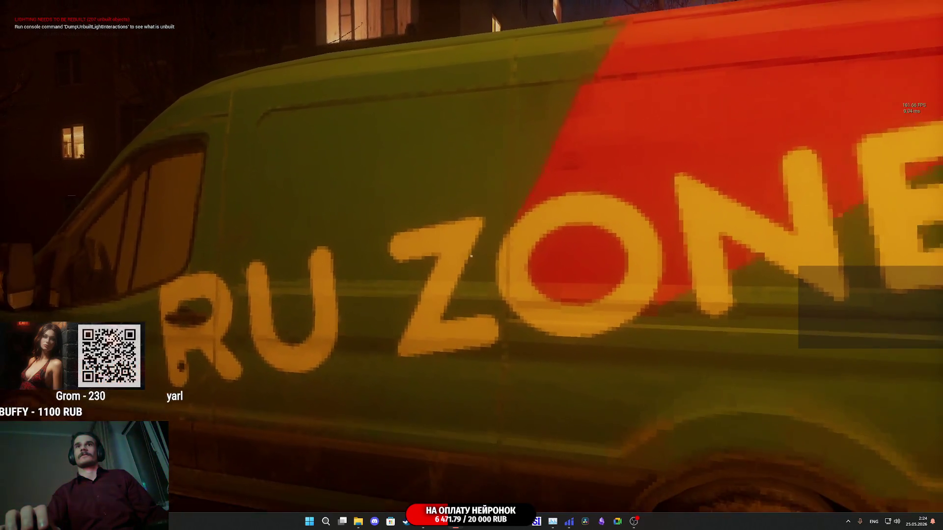
{"action": "key", "text": "s"}
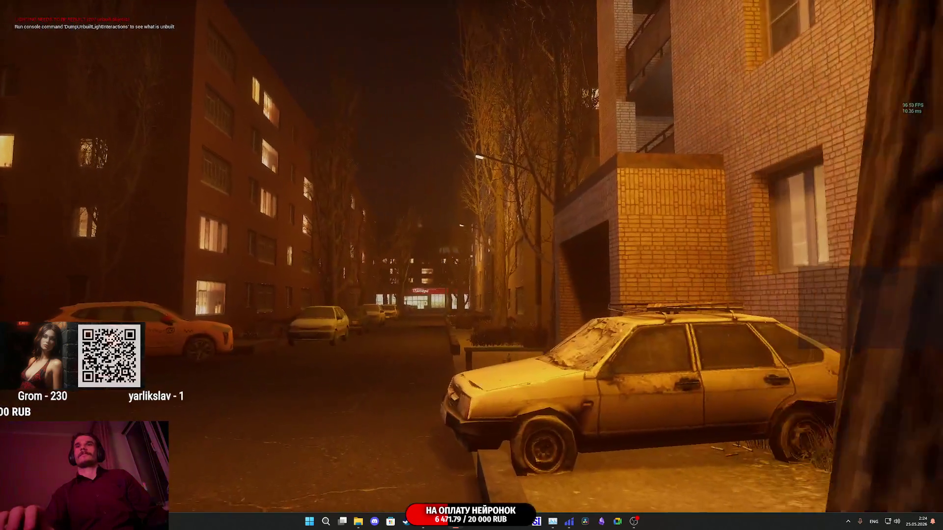
{"action": "key", "text": "a"}
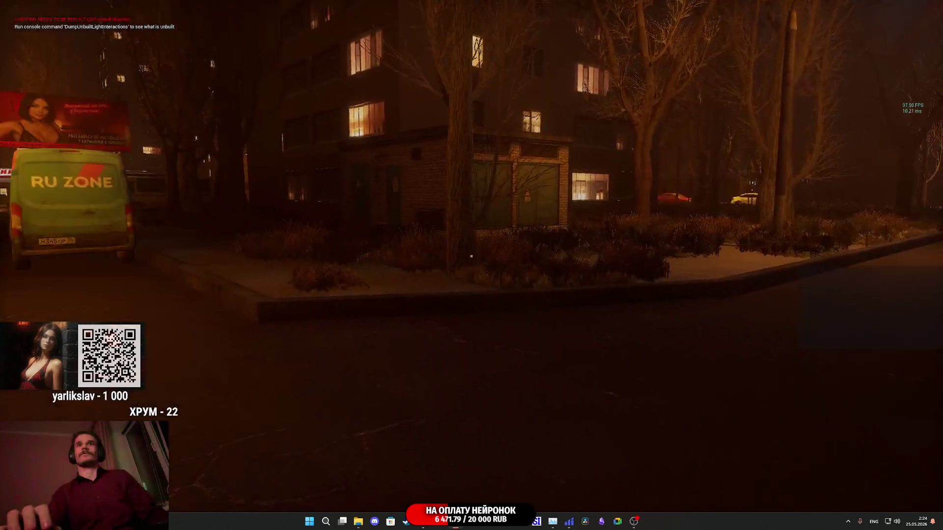
{"action": "key", "text": "a"}
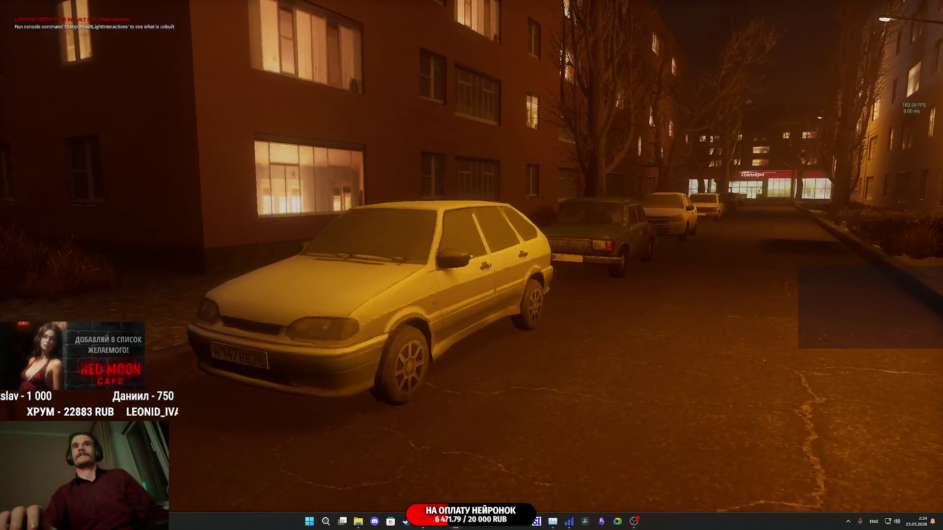
Walk past the parked silver car and down the street toward the shop.
{"action": "key", "text": "w"}
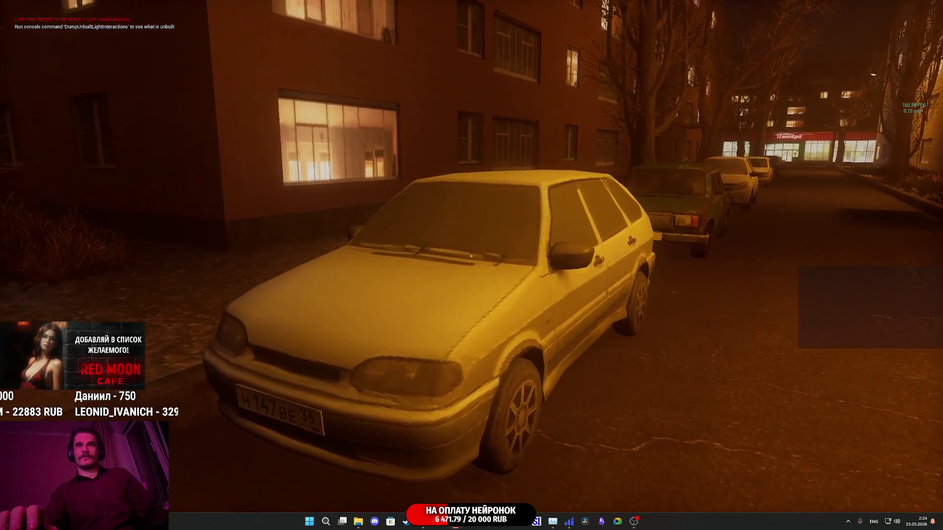
{"action": "key", "text": "w"}
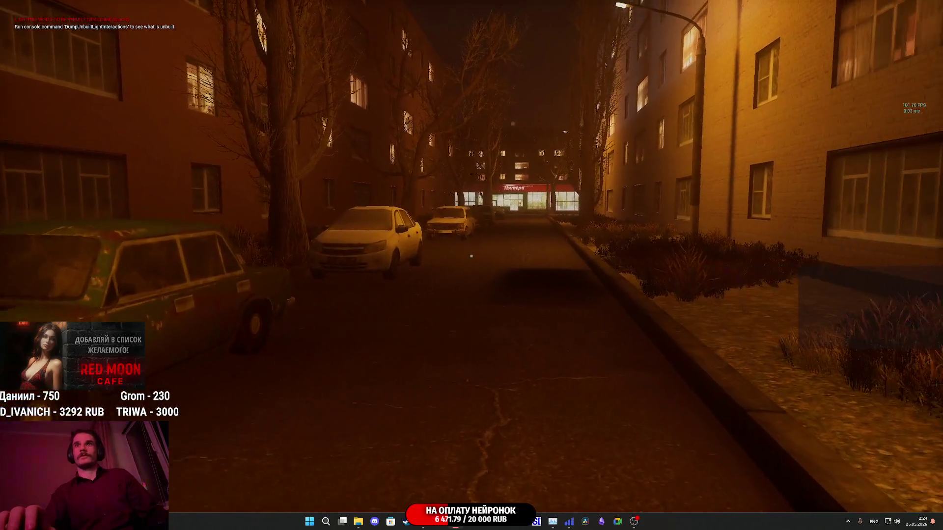
{"action": "key", "text": "w"}
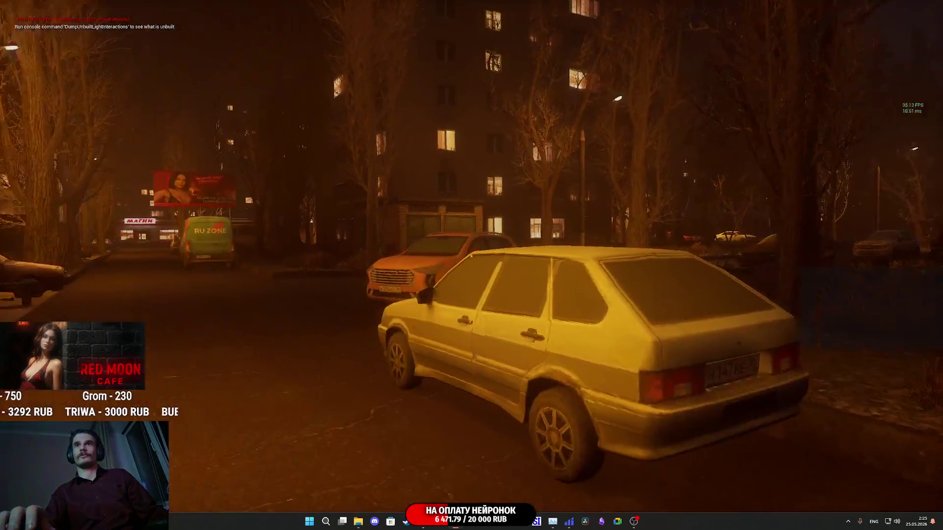
{"action": "key", "text": "w"}
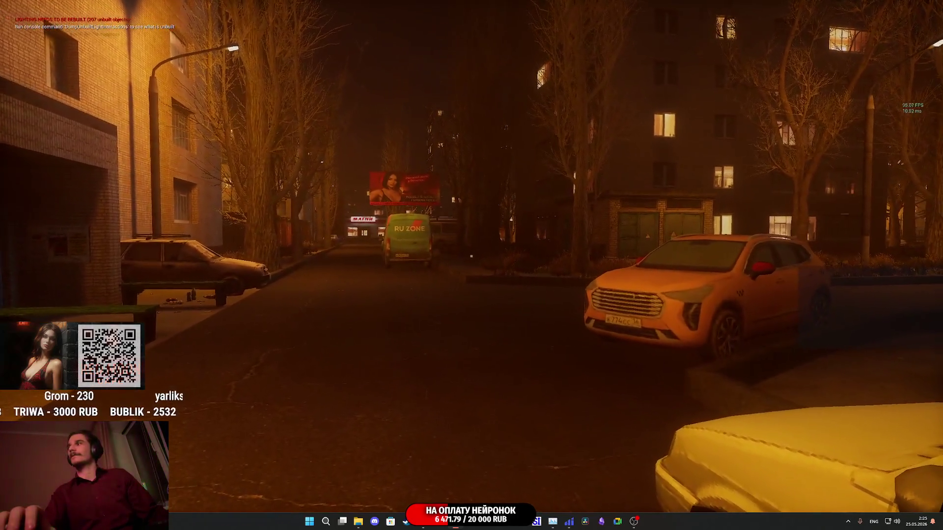
{"action": "key", "text": "w"}
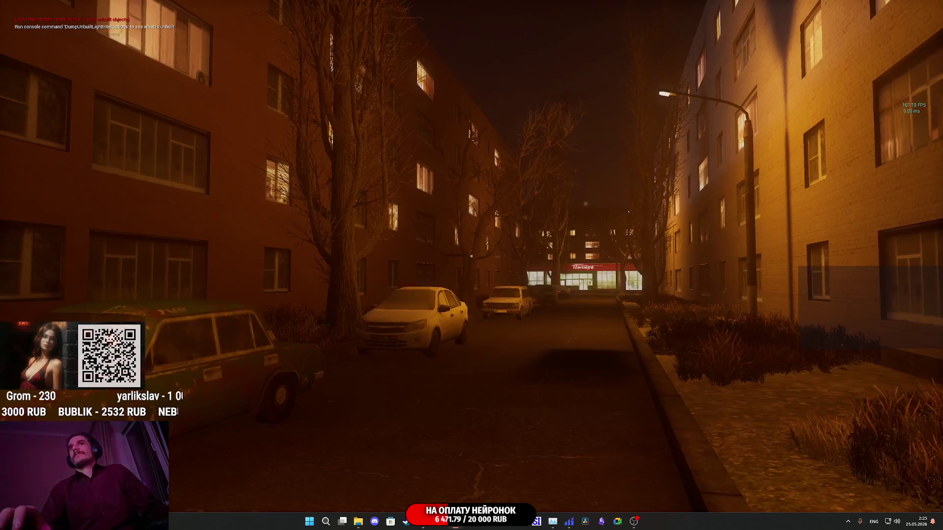
{"action": "key", "text": "w"}
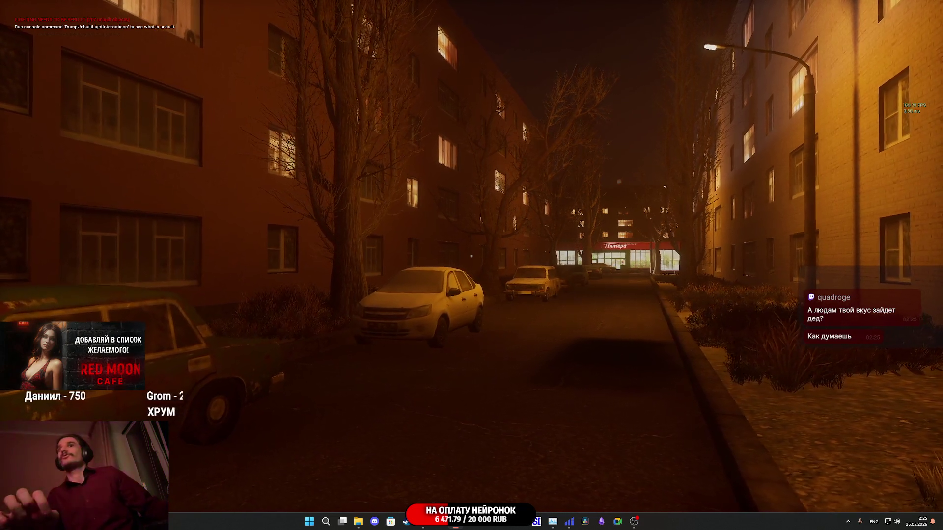
{"action": "key", "text": "d"}
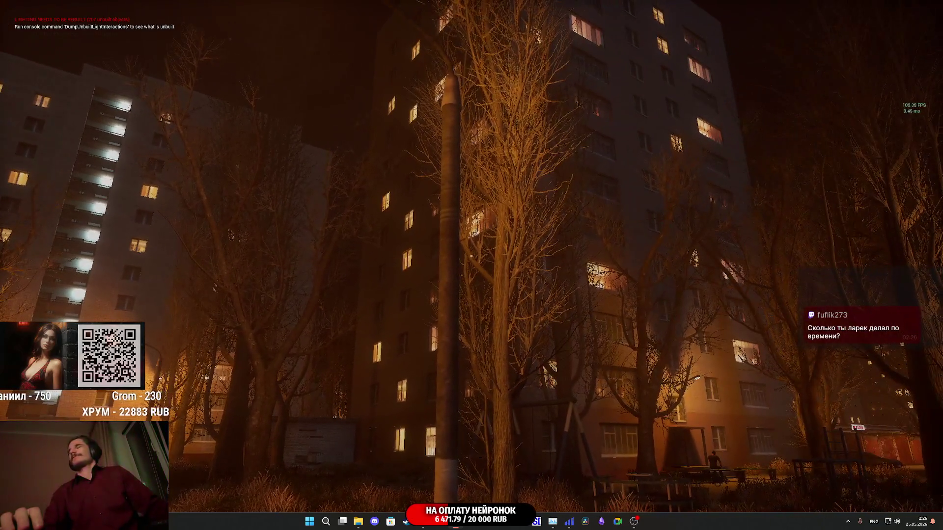
Stop the playtest beneath the high-rise apartment blocks and return to the level editor.
{"action": "key", "text": "Escape"}
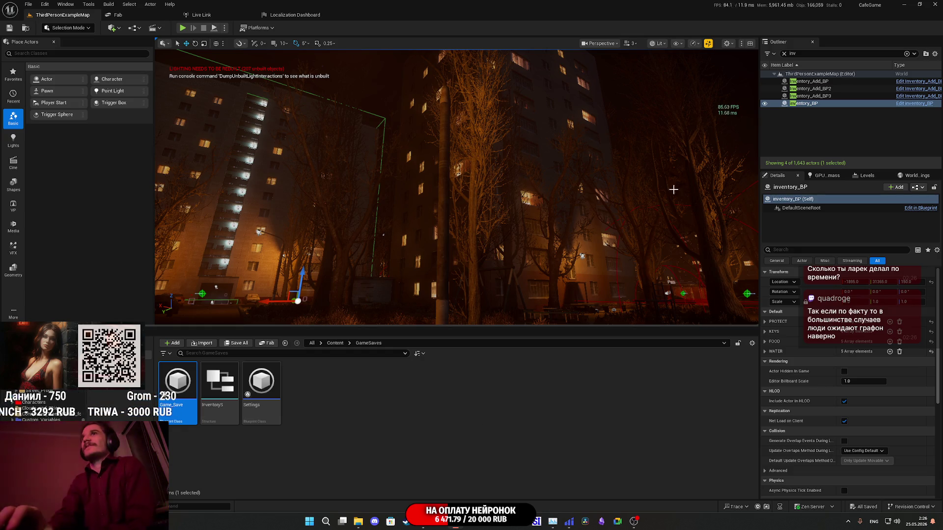
Close the Unreal Editor window to return to the Windows desktop.
{"action": "left_click", "coordinate": [708, 43]}
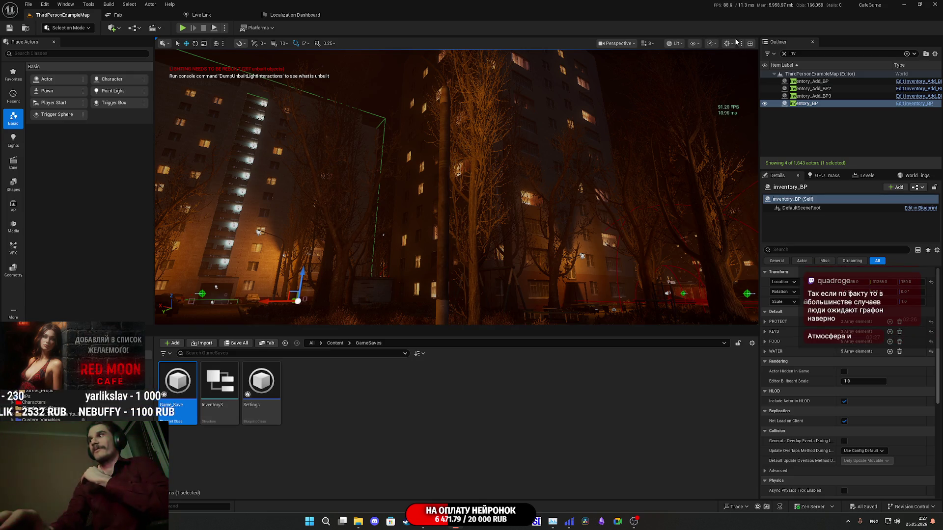
{"action": "left_click", "coordinate": [932, 6]}
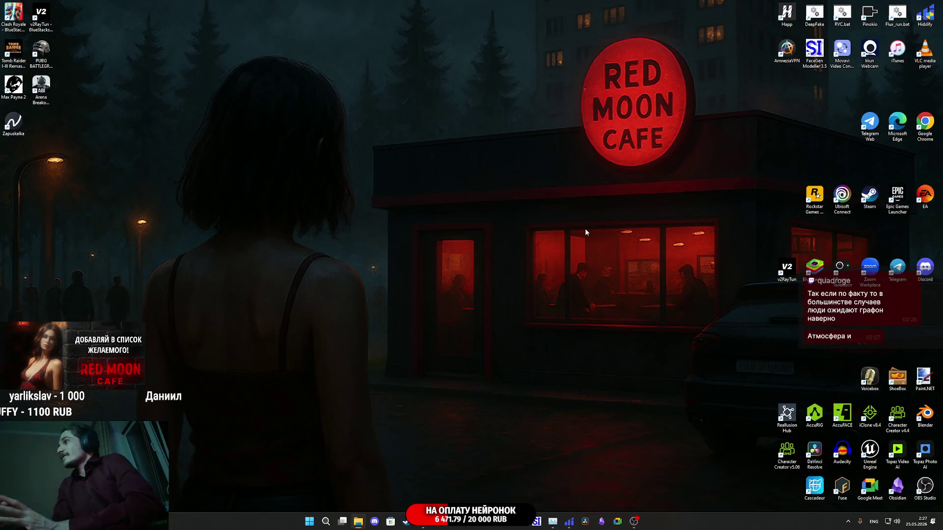